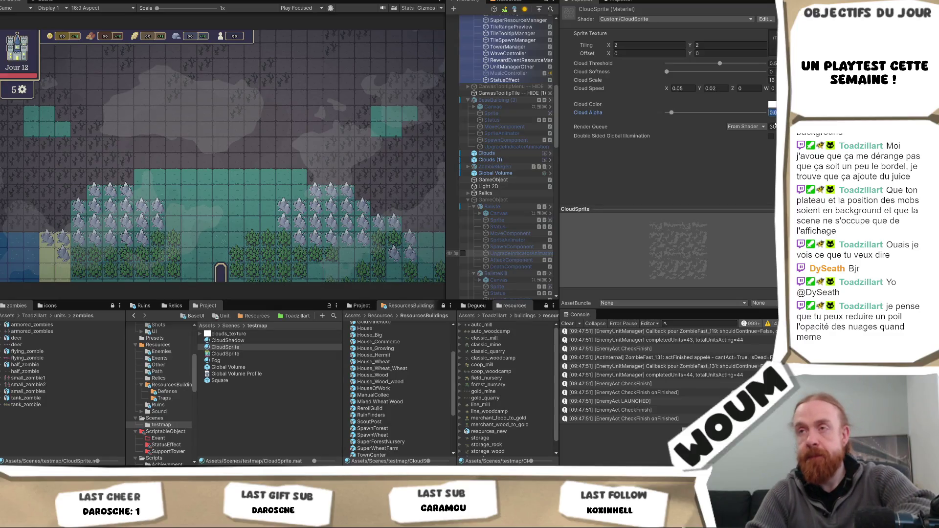
Set the CloudSprite material's Cloud Alpha to 0 after briefly previewing faint clouds.
left_click_drag(773, 113, 765, 112)
left_click_drag(667, 113, 668, 113)
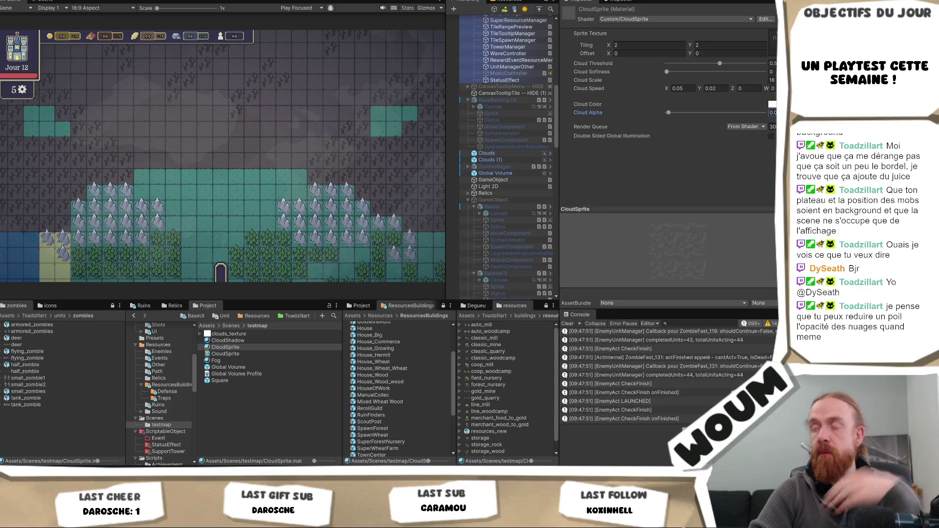
left_click_drag(668, 113, 670, 113)
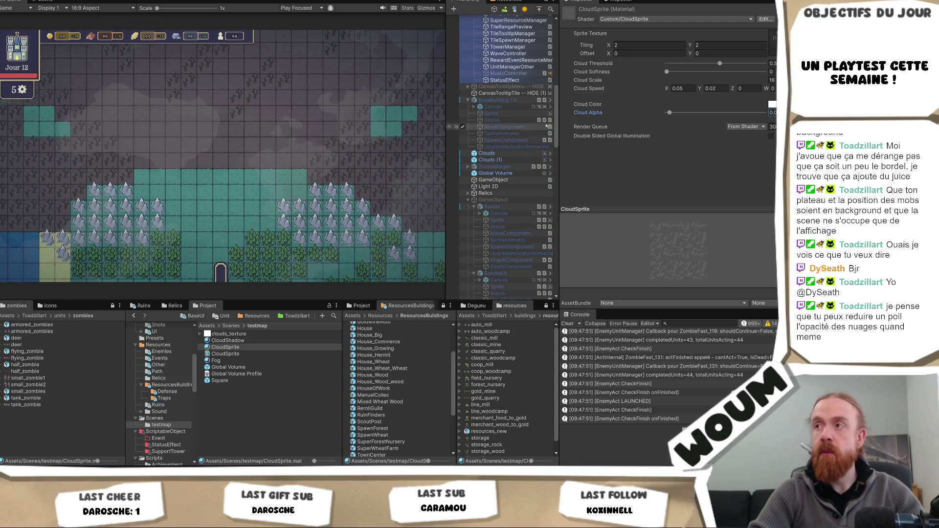
Set the CloudShadow material's Cloud Alpha to 0.03 and inspect the MoveComponent object.
left_click(228, 341)
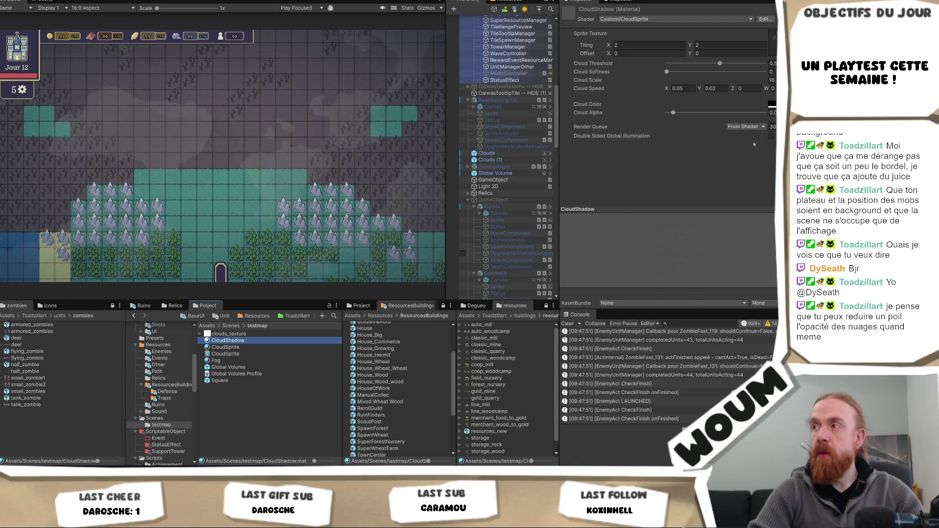
left_click(772, 113)
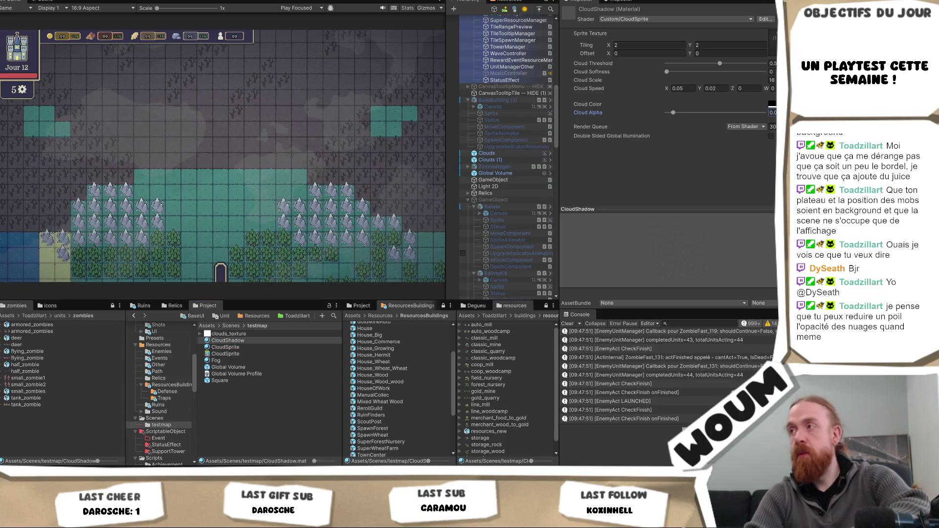
type("0.03")
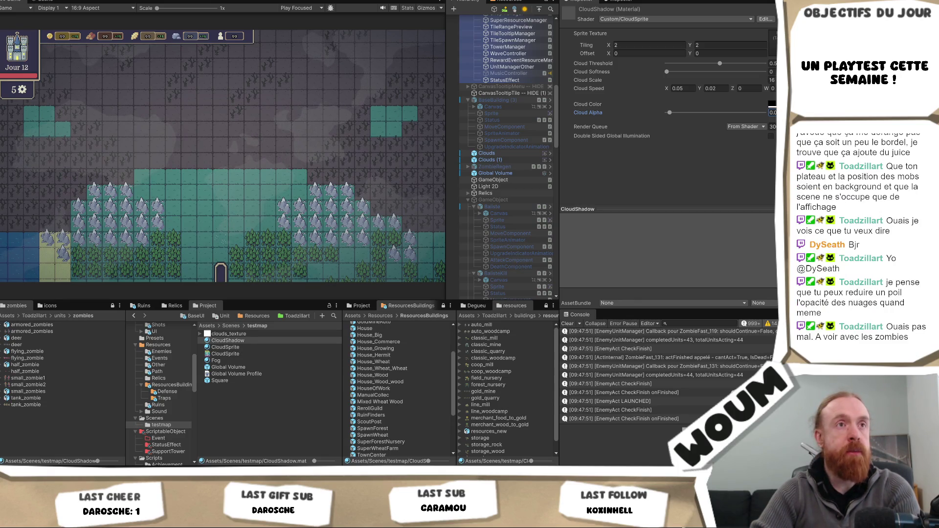
left_click(504, 127)
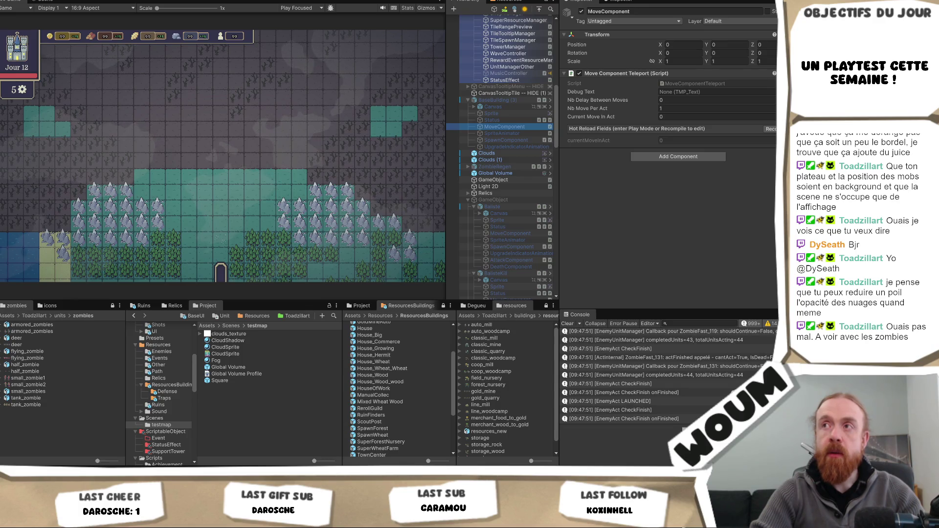
Start Play mode, dismiss the DreadHaven's Alpha dialog and place the town center on the suggested tile.
key("ctrl+p")
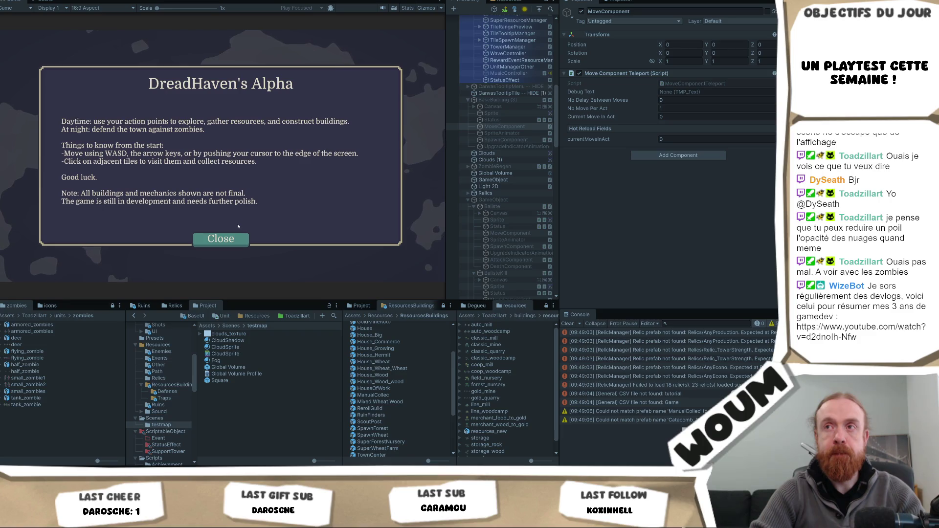
left_click(223, 240)
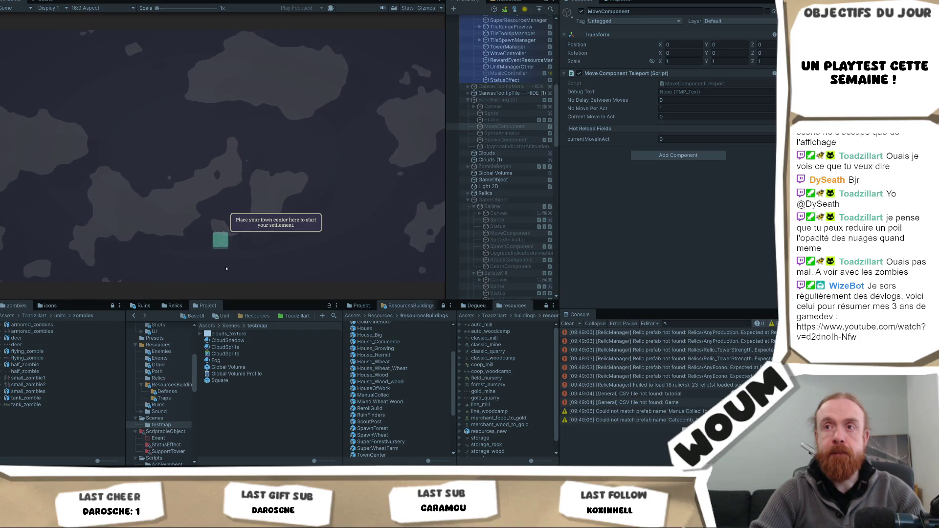
left_click(220, 240)
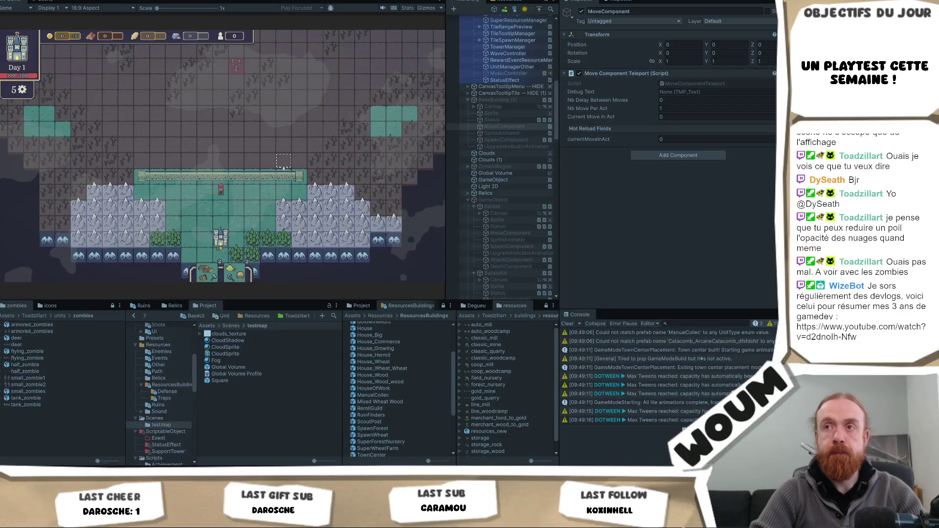
Pan the map, select a tile, skip ahead 11 hours with F1, and take the Timber Camp and House reward.
scroll(284, 168, "up", 2)
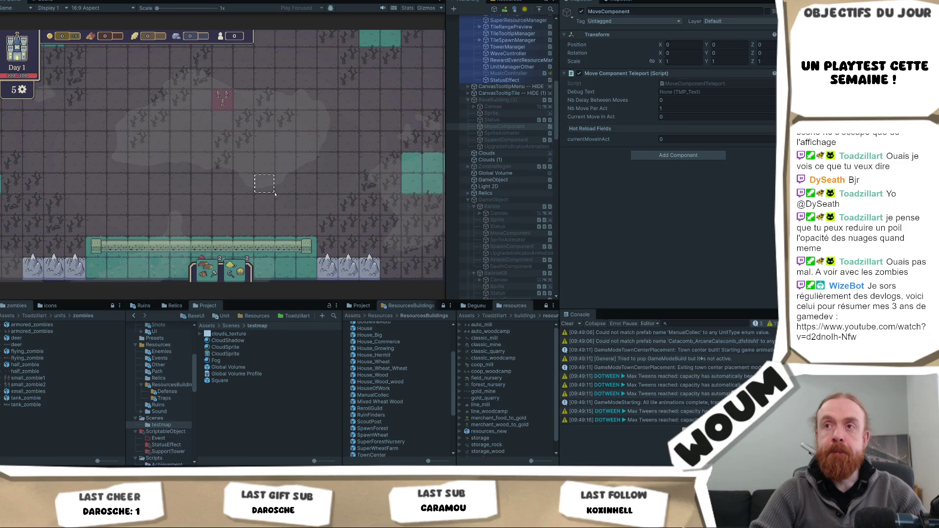
scroll(275, 195, "down", 1)
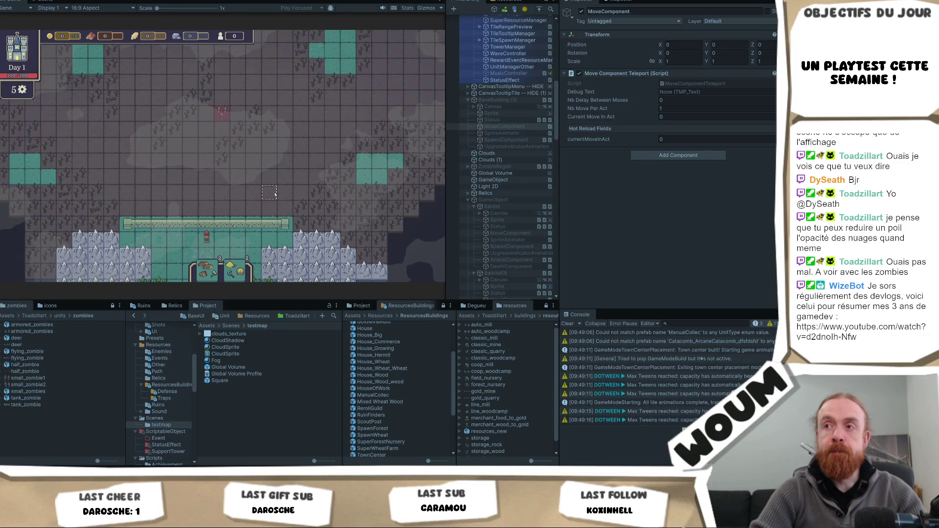
key("w")
key("d")
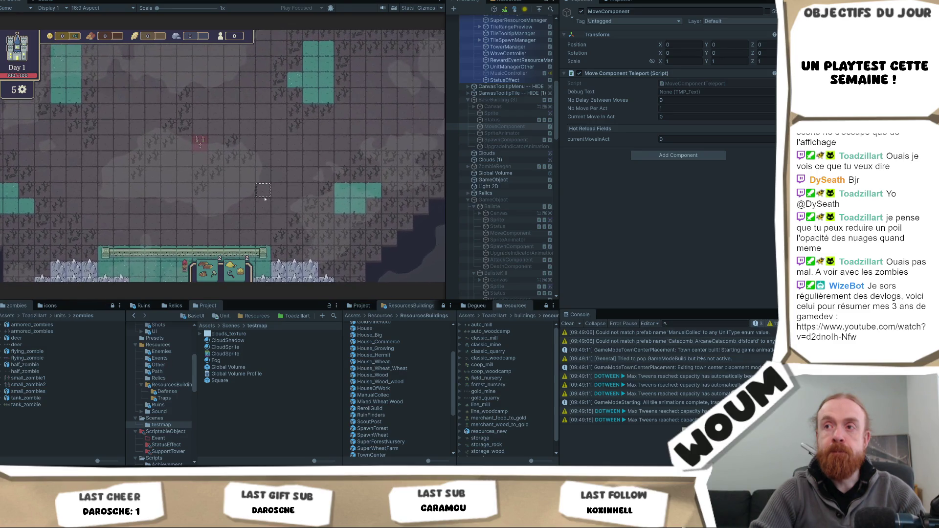
left_click_drag(264, 198, 298, 178)
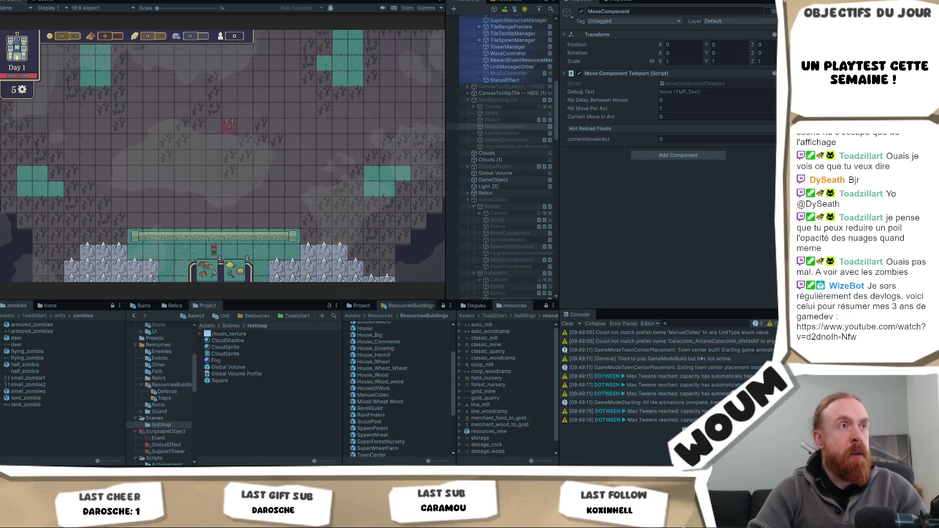
left_click(265, 194)
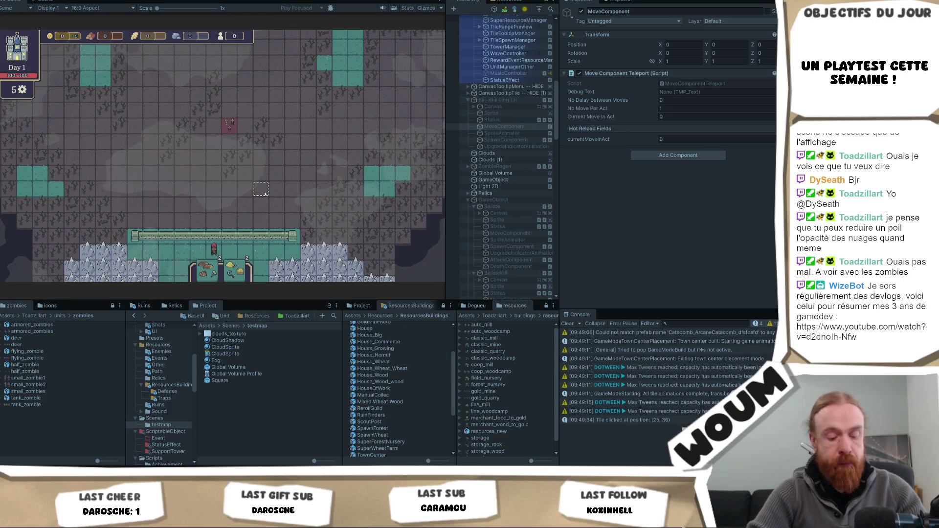
key("F1")
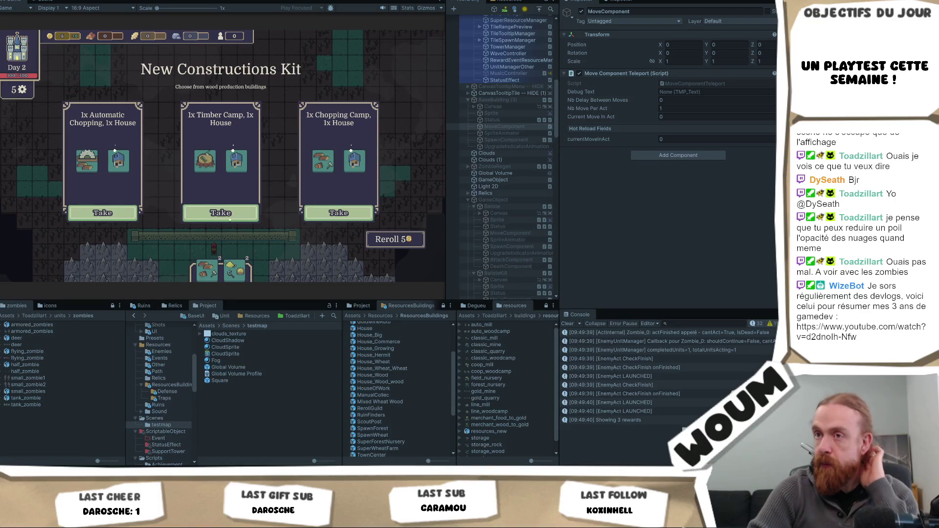
left_click(226, 216)
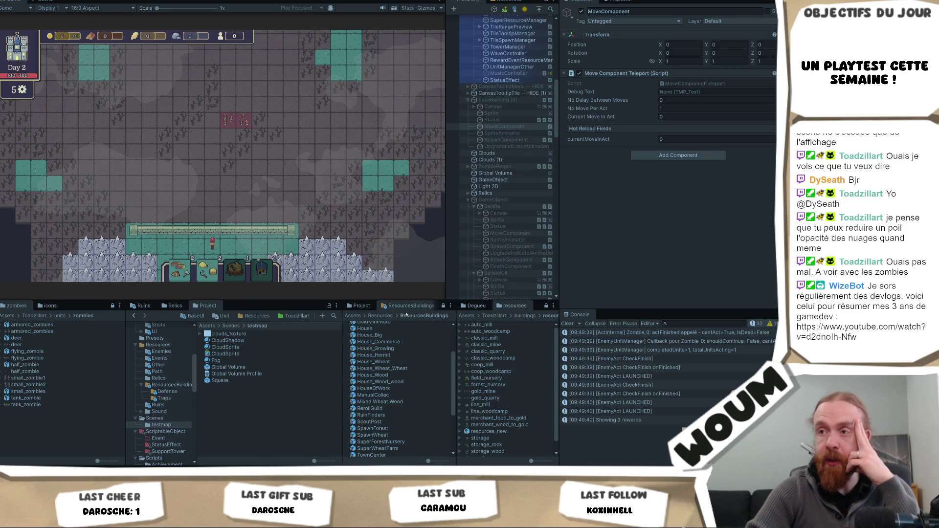
Open the Zombie prefab from the Enemies folder for editing.
scroll(392, 352, "up", 3)
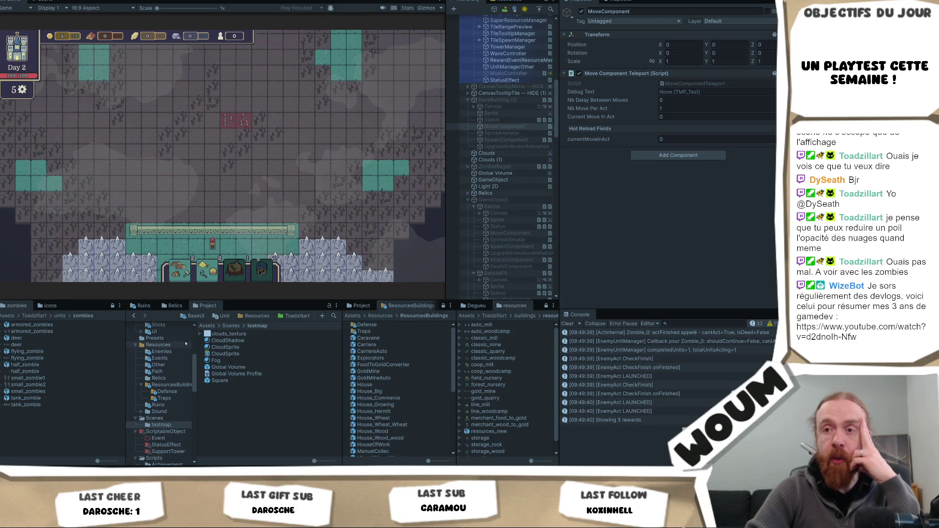
scroll(167, 389, "up", 3)
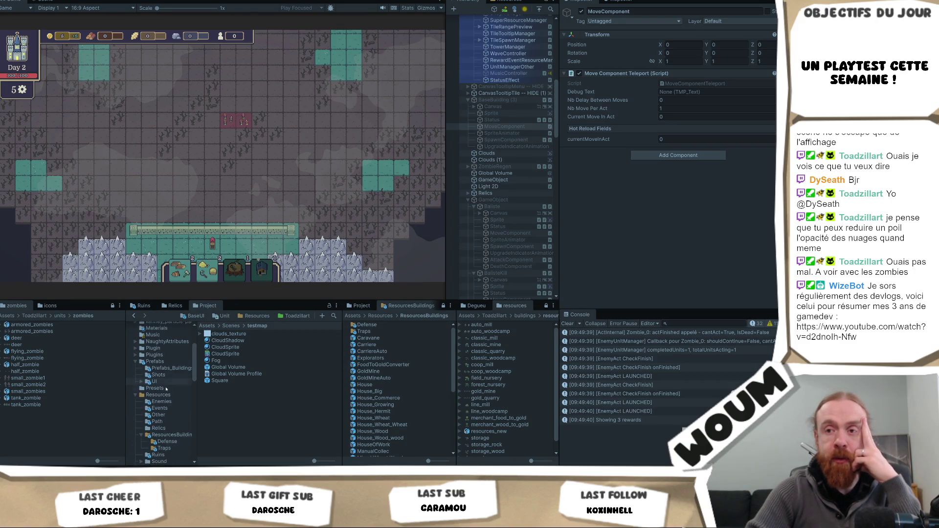
scroll(166, 386, "down", 2)
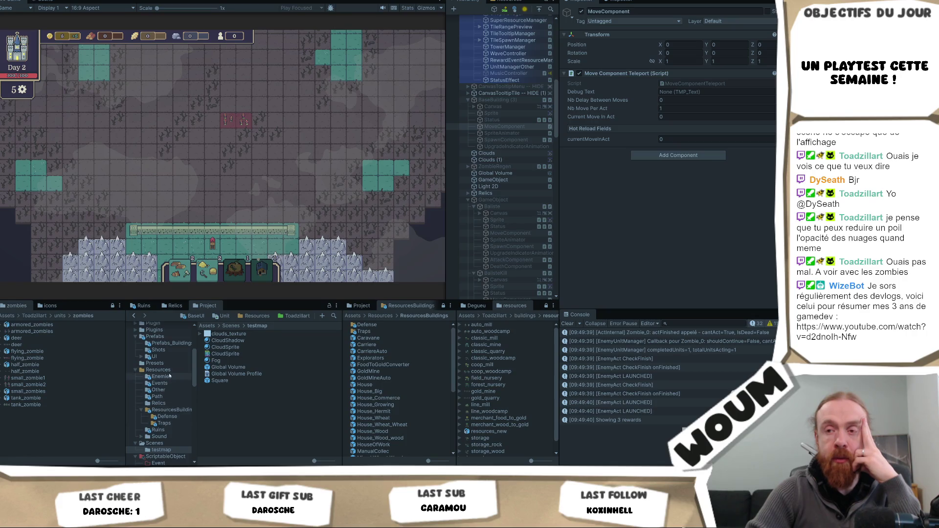
scroll(170, 386, "up", 2)
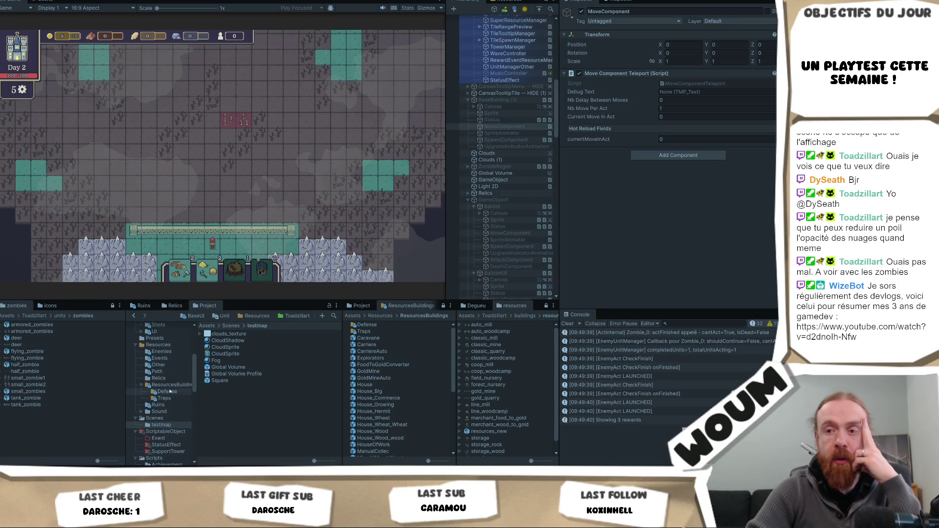
left_click(162, 401)
left_click(246, 341)
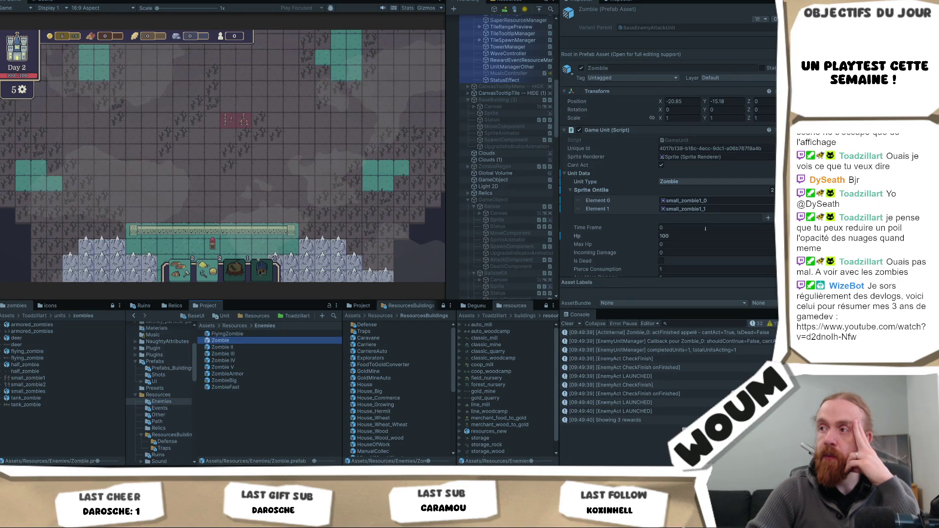
scroll(706, 230, "down", 4)
scroll(706, 230, "down", 10)
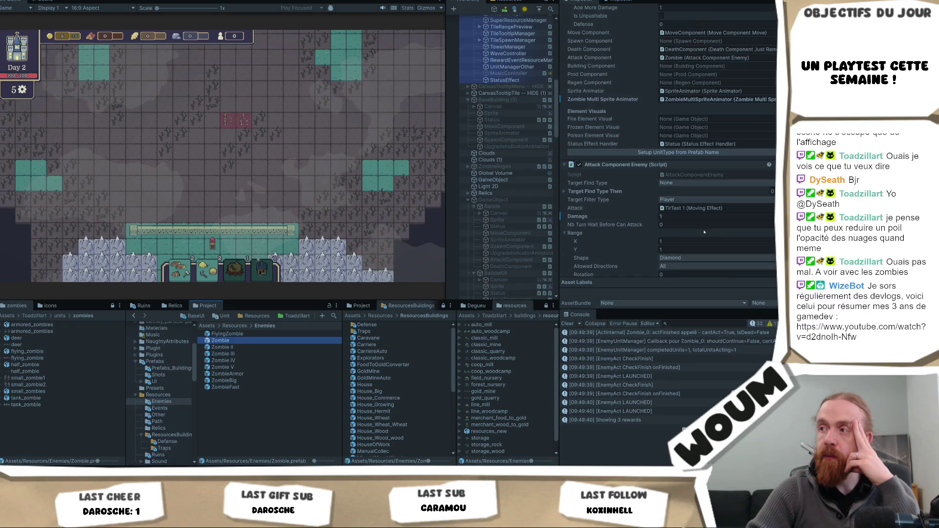
scroll(704, 230, "down", 3)
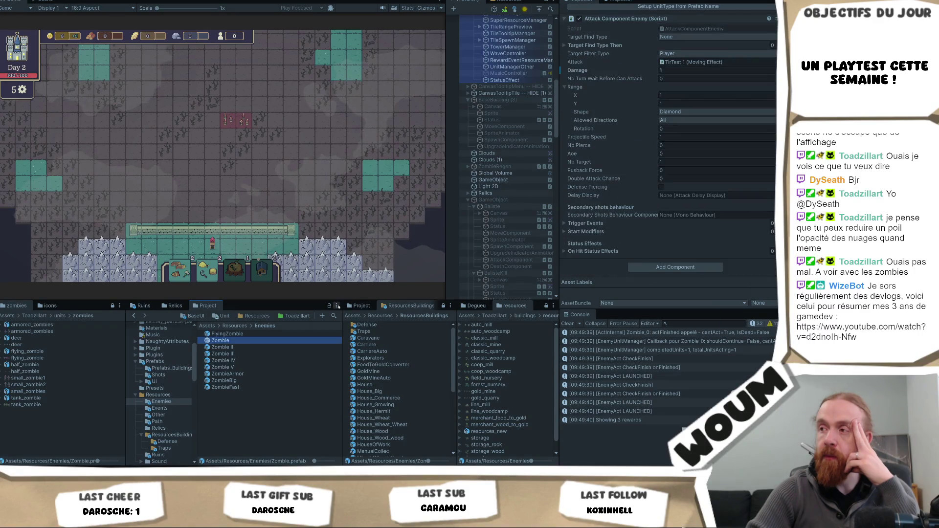
double_click(217, 342)
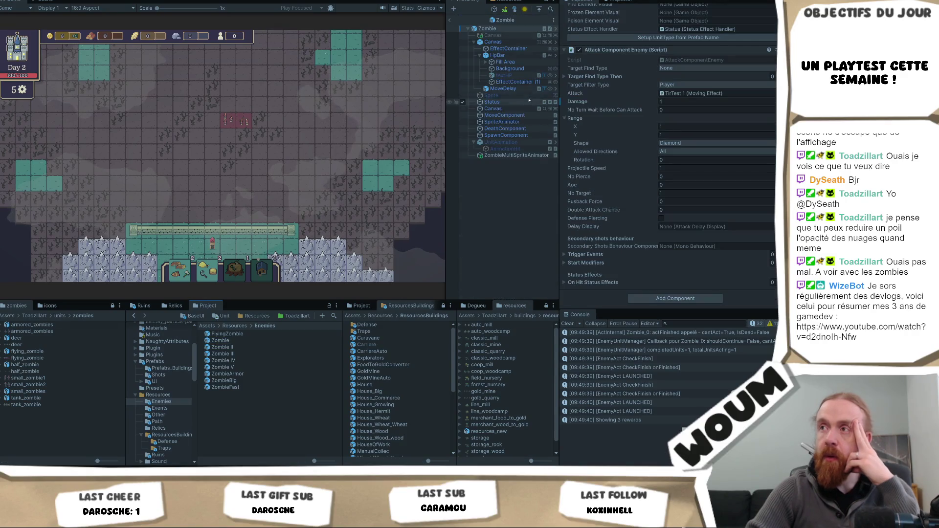
Compare the SpriteAnimator and ZombieMultiSpriteAnimator flip settings, then open the ZombieMultiSpriteAnimator script.
left_click(516, 122)
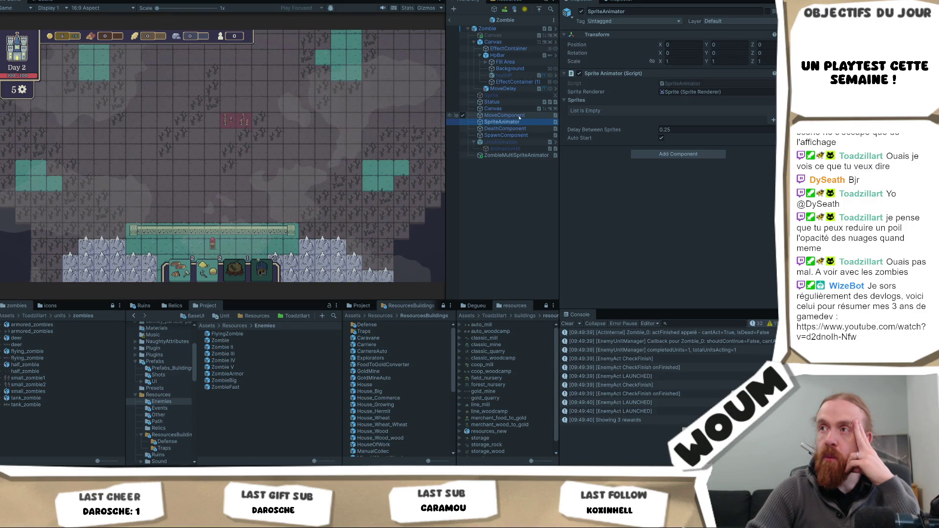
left_click(516, 155)
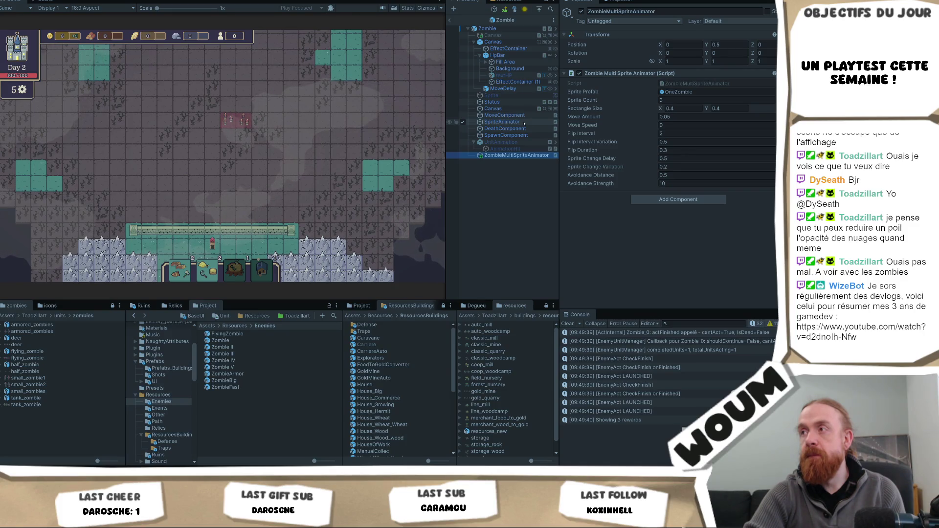
left_click(504, 121)
left_click(511, 156)
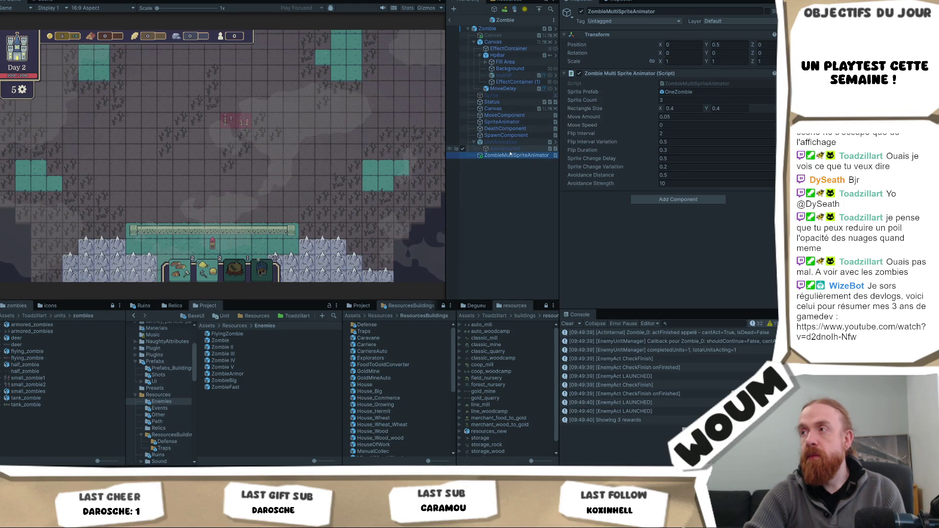
double_click(713, 85)
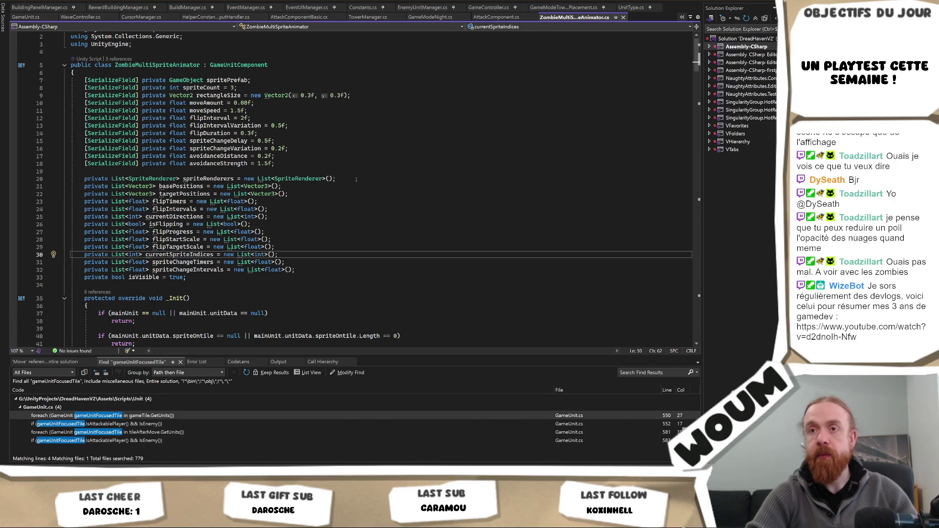
Review the flipTimers field on line 23, then return to the Zombie's SpriteAnimator in Unity.
key("alt+Tab")
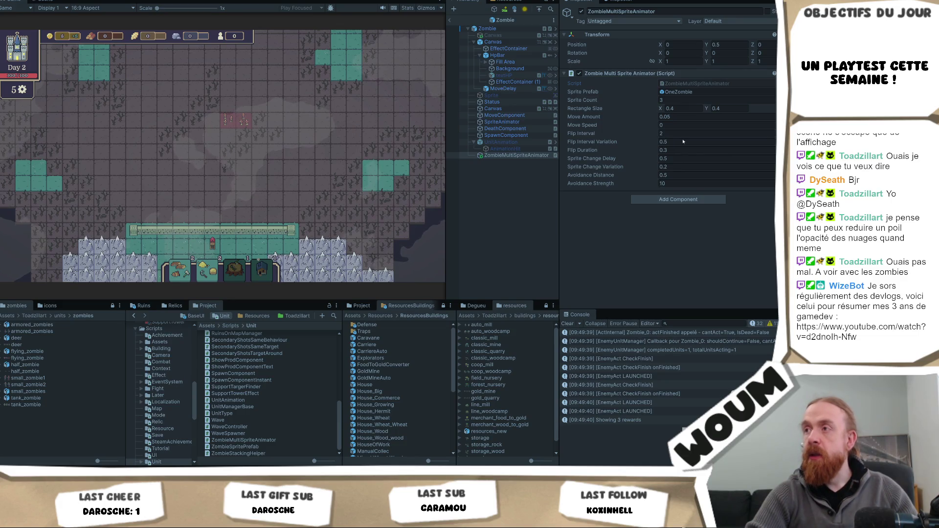
key("alt+Tab")
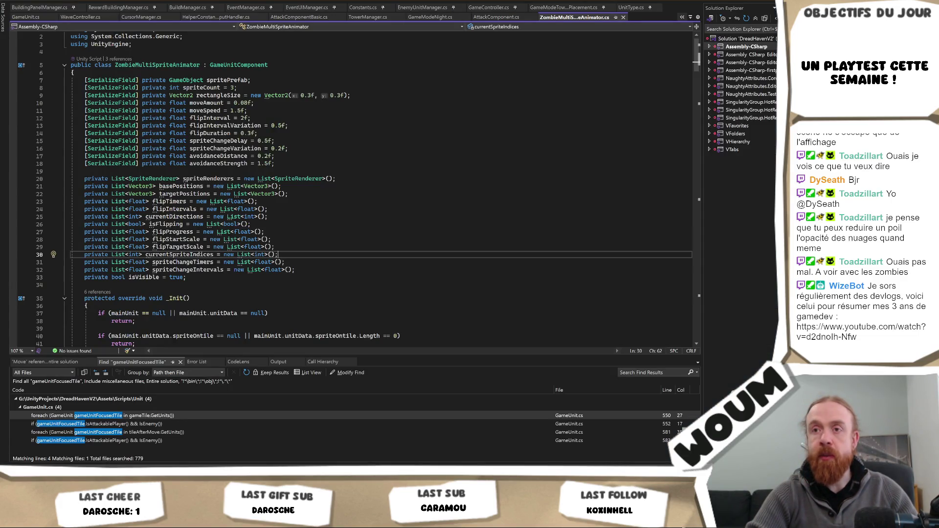
left_click(184, 202)
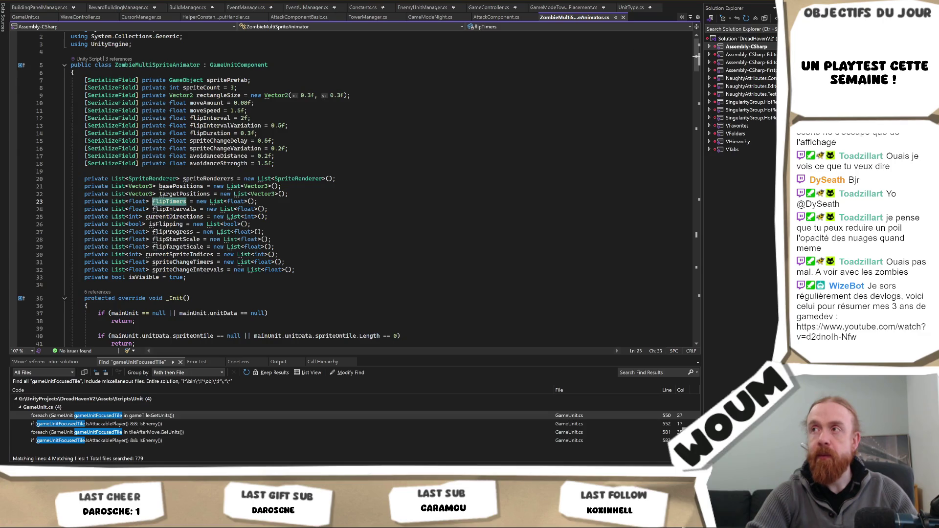
key("alt+Tab")
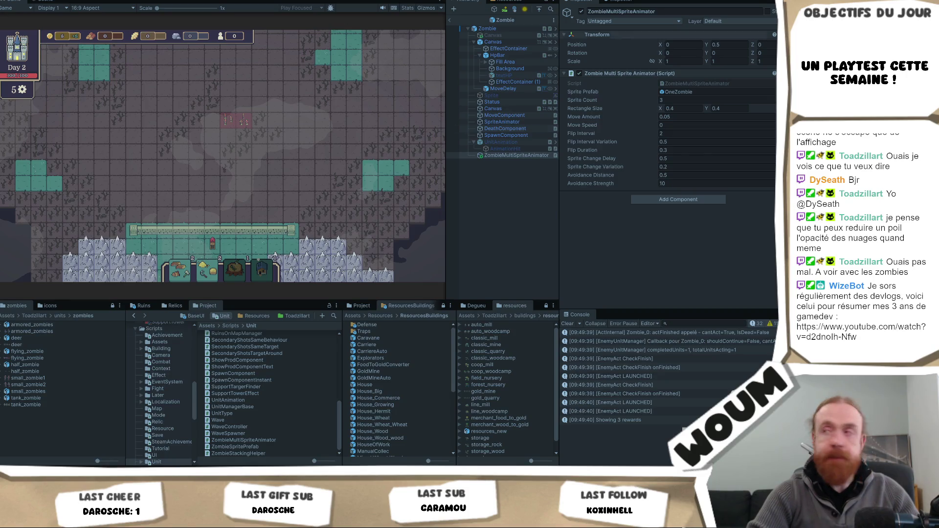
left_click(504, 123)
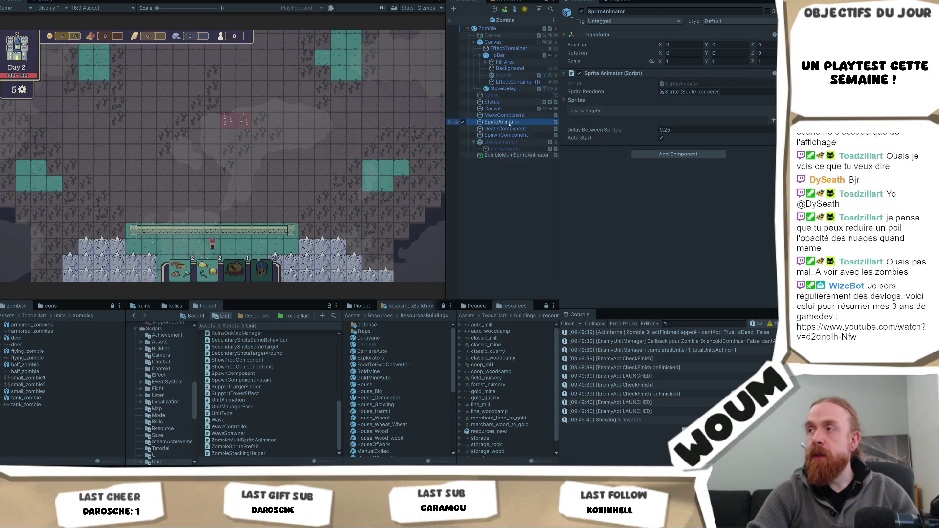
Check SpriteAnimator's new flip fields: enableFlip, flipInterval 2, variation 0.5, flipDuration 0.3.
left_click(691, 84)
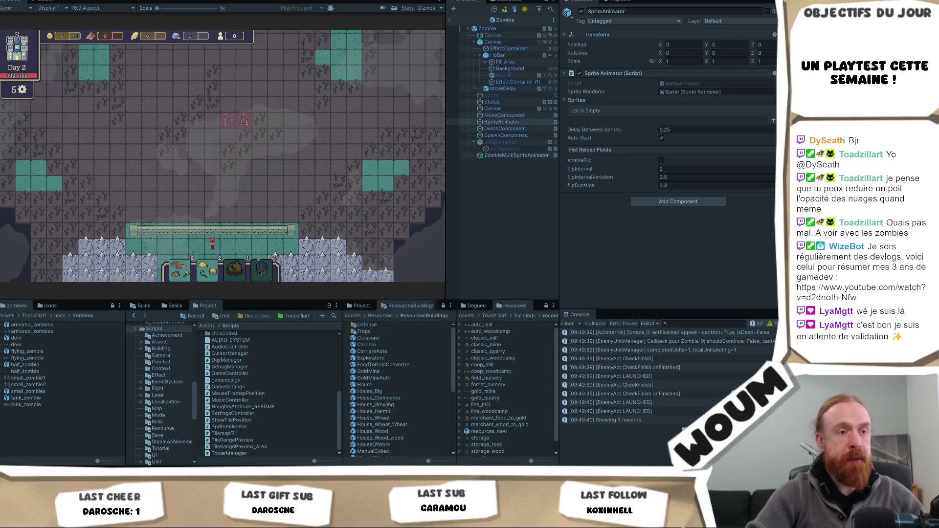
left_click(256, 213)
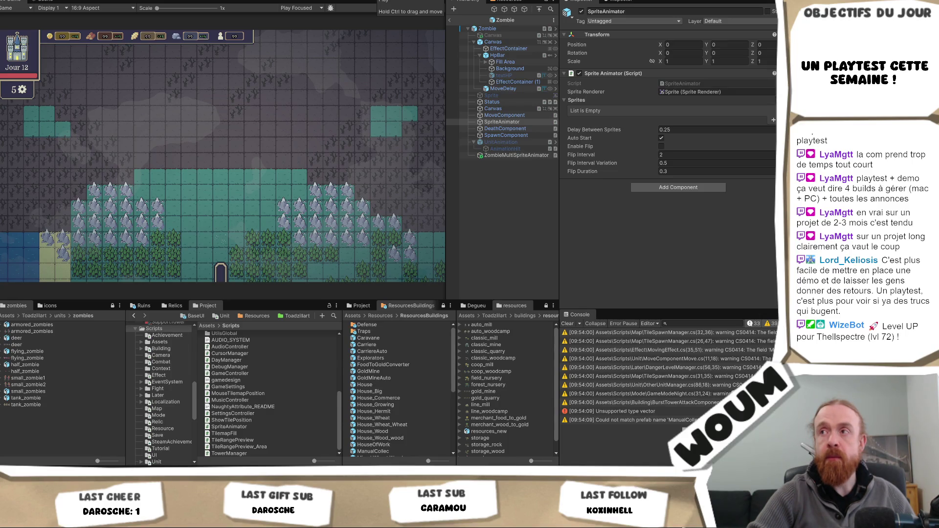
After scripts recompile with the Enable Flip fields, start Play mode again.
left_click(392, 1)
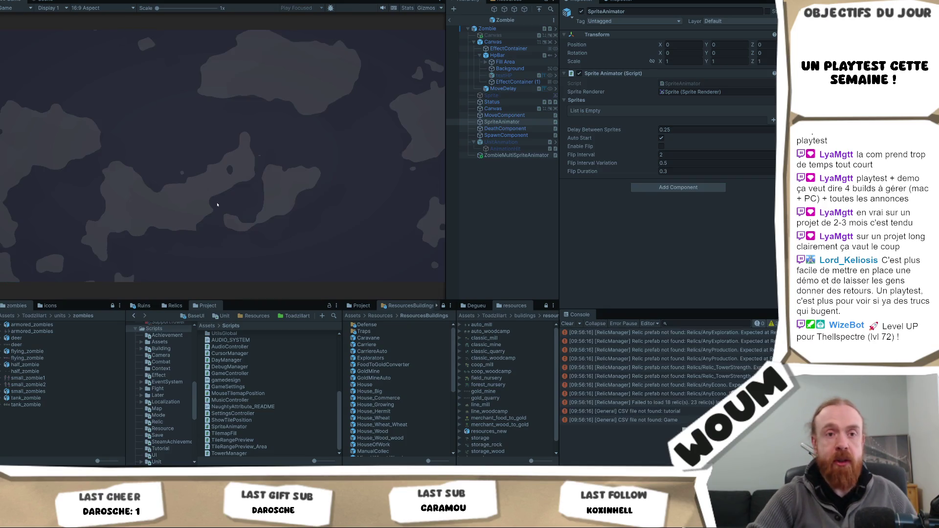
Dismiss the DreadHaven's Alpha intro dialog and place the town center to start Day 1.
left_click(238, 240)
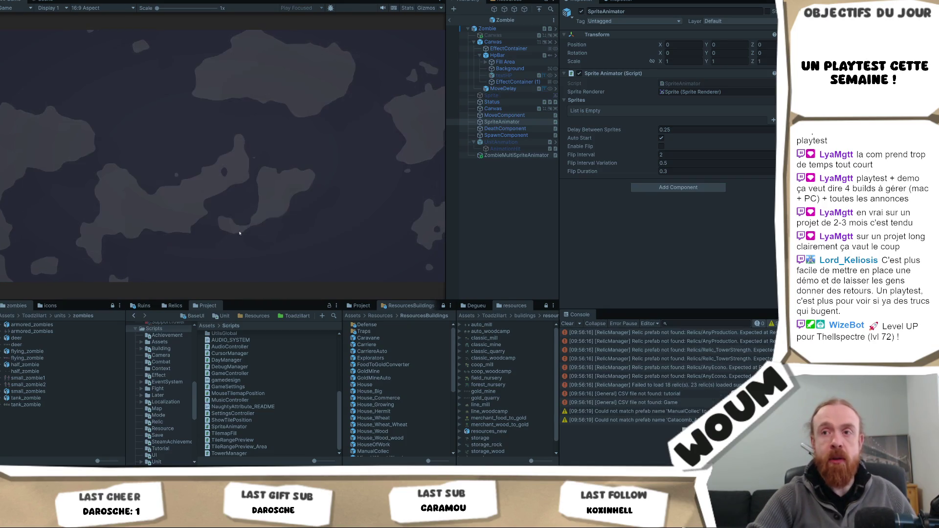
left_click(220, 239)
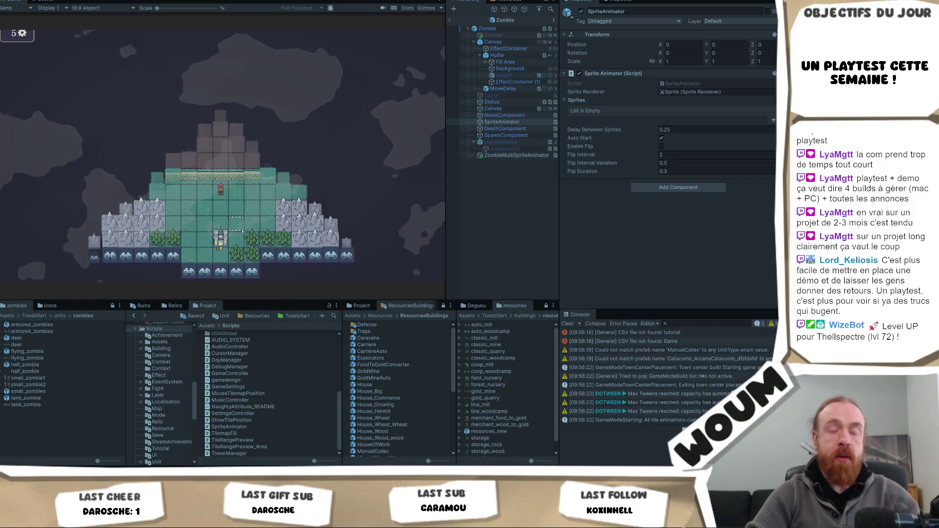
mouse_move(242, 70)
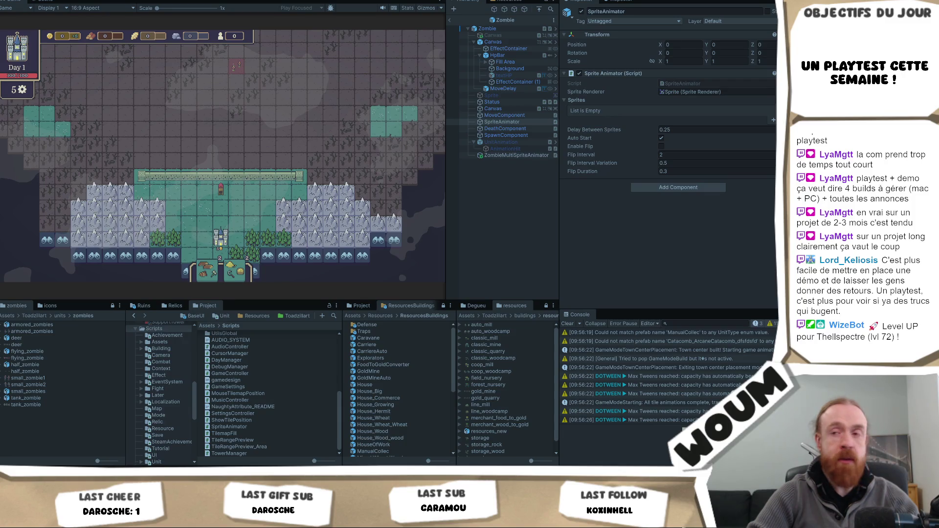
Open the BaseEnemyAttackUnit base prefab and copy its Zombie Multi Sprite Animator component.
left_click(506, 30)
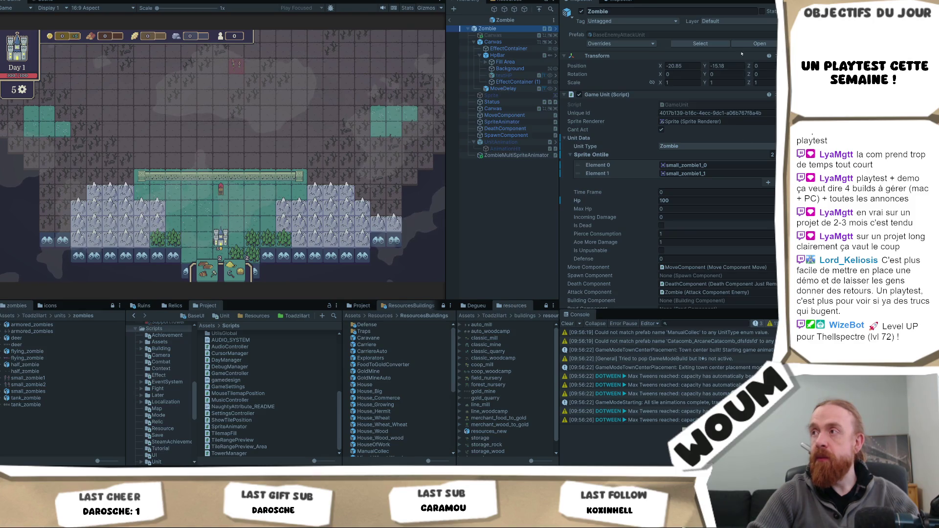
left_click(761, 44)
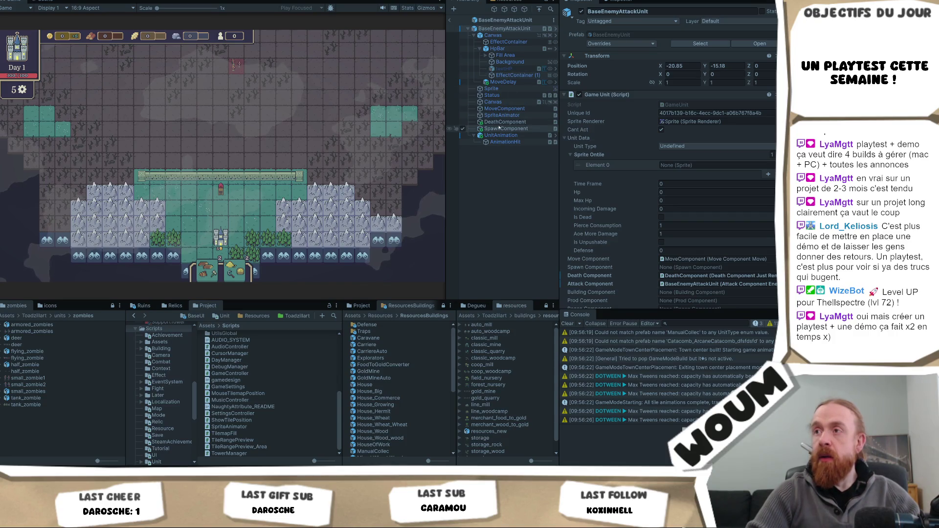
left_click(503, 28)
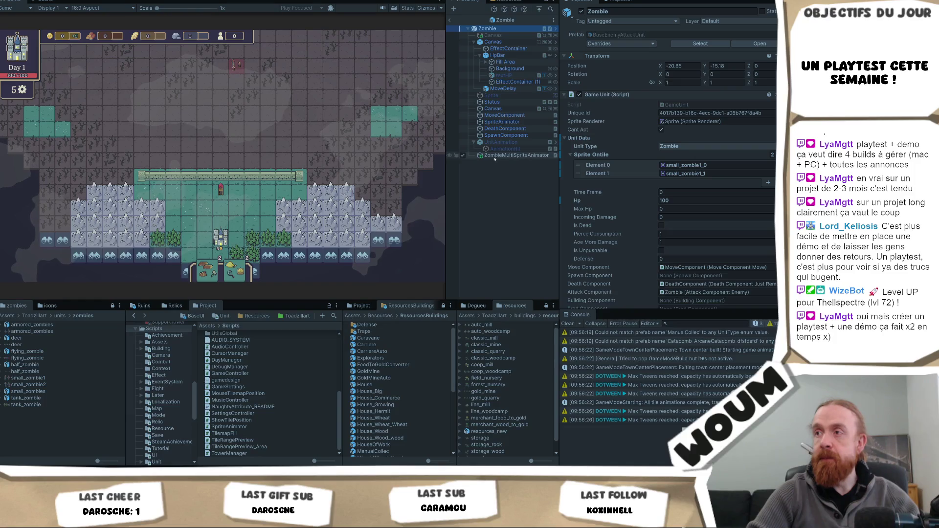
left_click(503, 156)
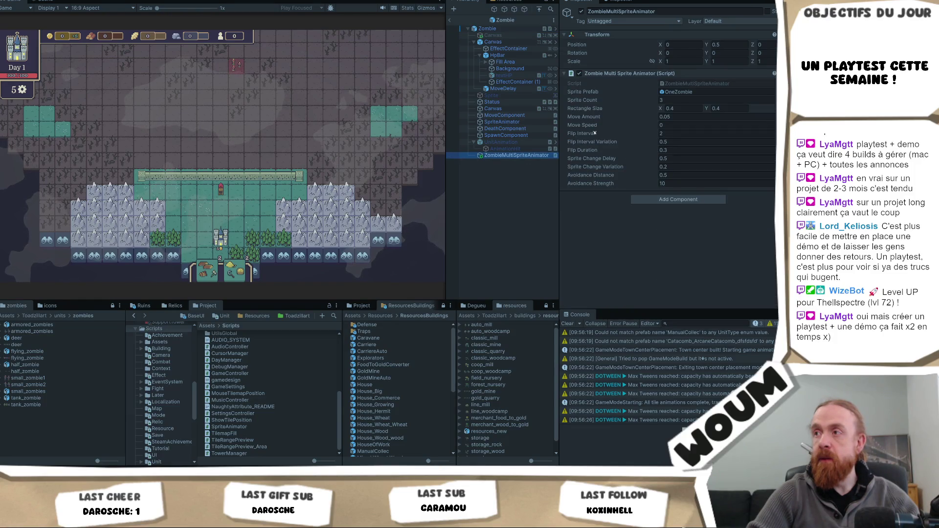
right_click(618, 74)
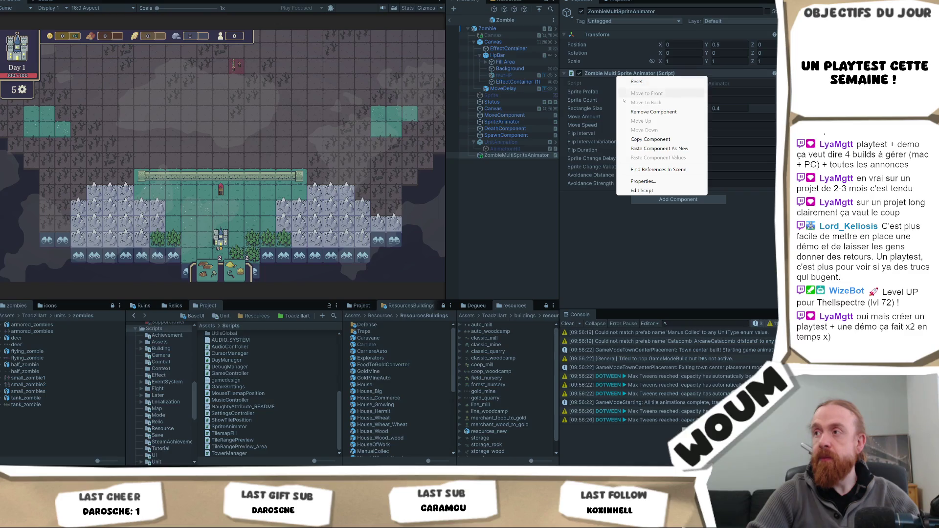
left_click(641, 140)
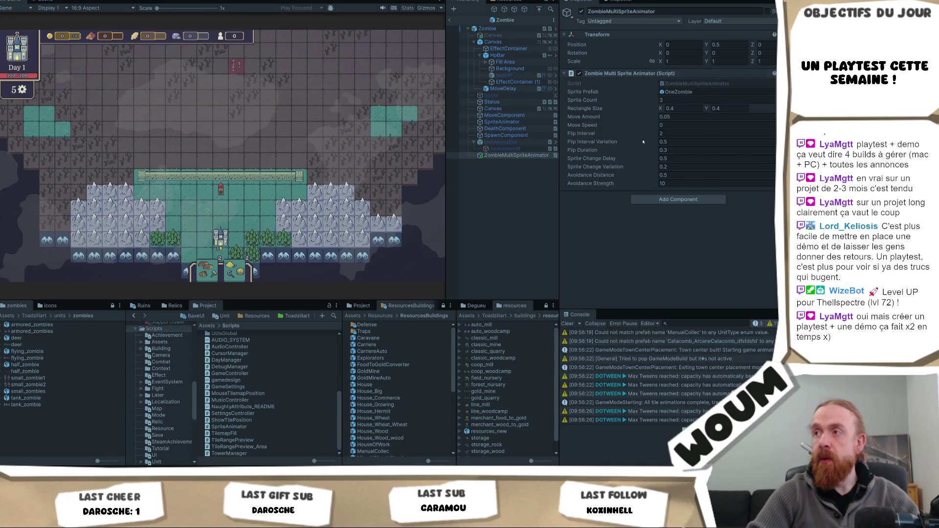
Paste the animator onto the SpriteAnimator object, edit Flip Interval, remove it, and return to the scene.
left_click(491, 94)
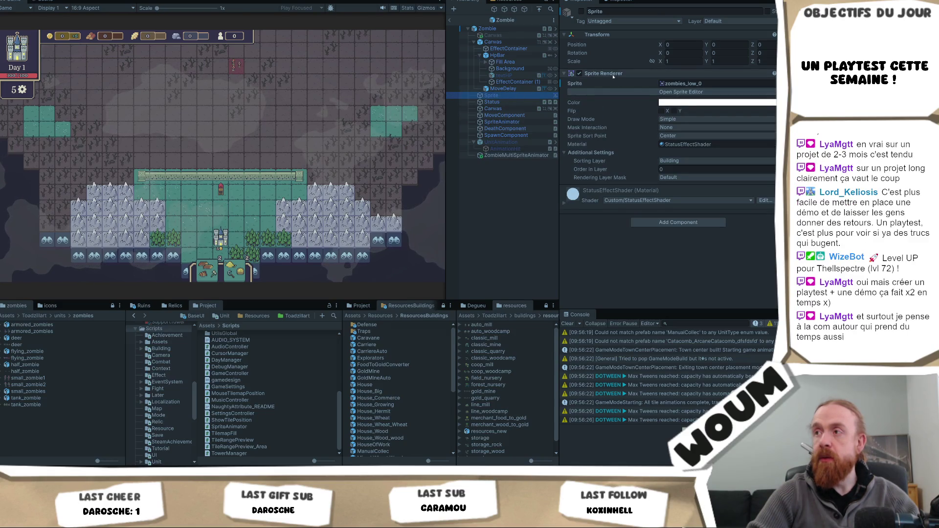
left_click(501, 122)
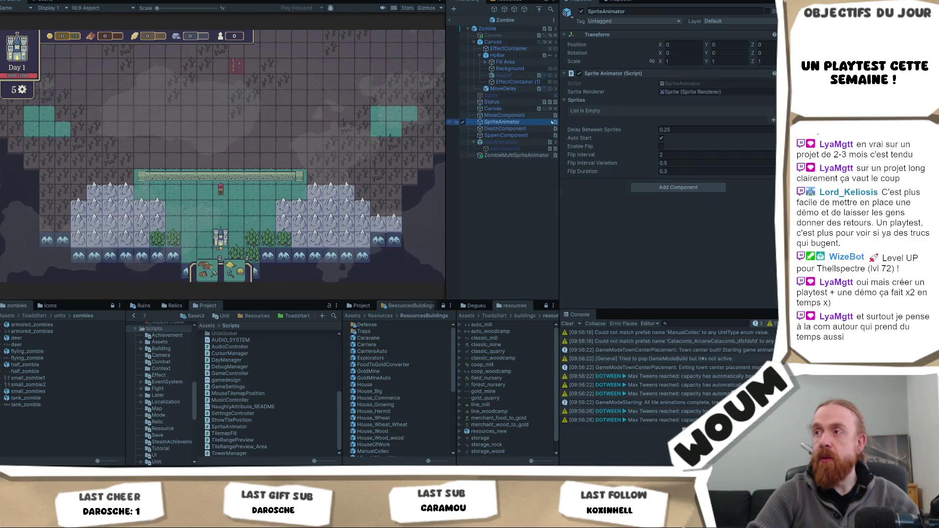
right_click(610, 77)
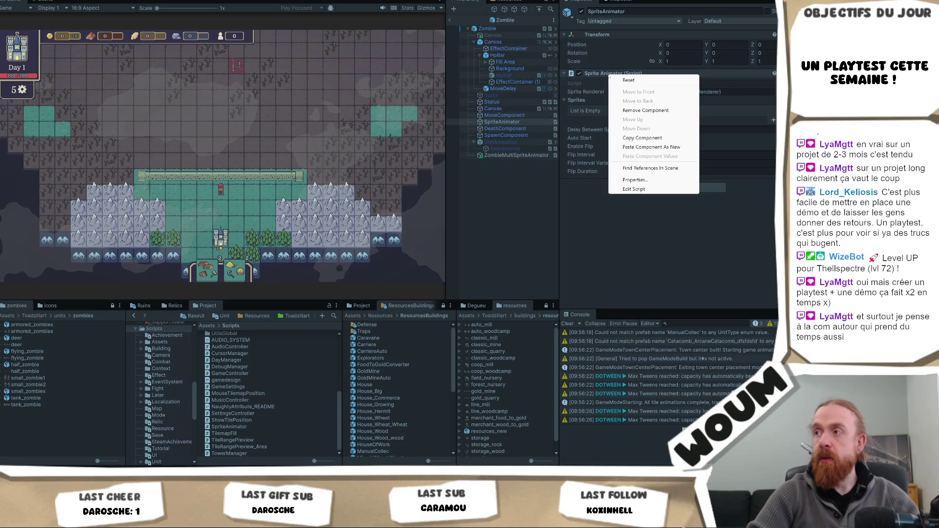
left_click(651, 147)
left_click(680, 243)
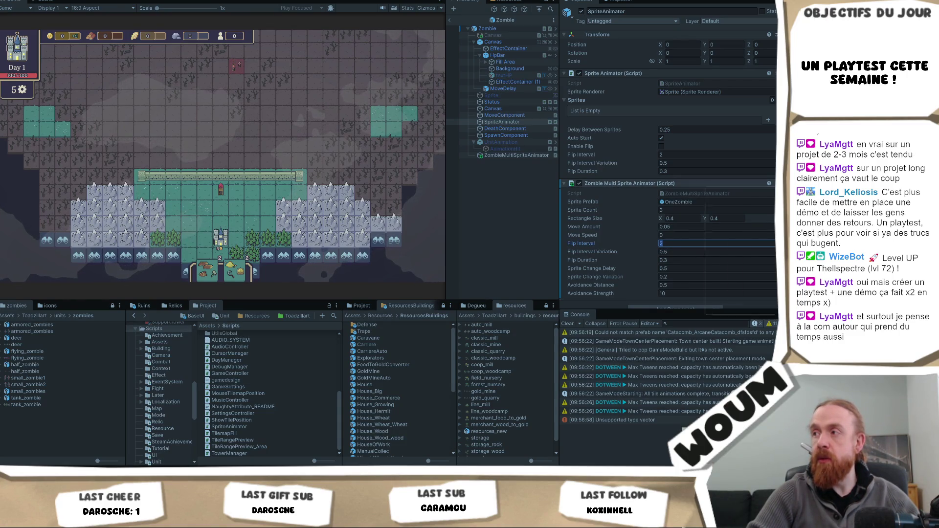
right_click(705, 184)
left_click(744, 231)
left_click(278, 114)
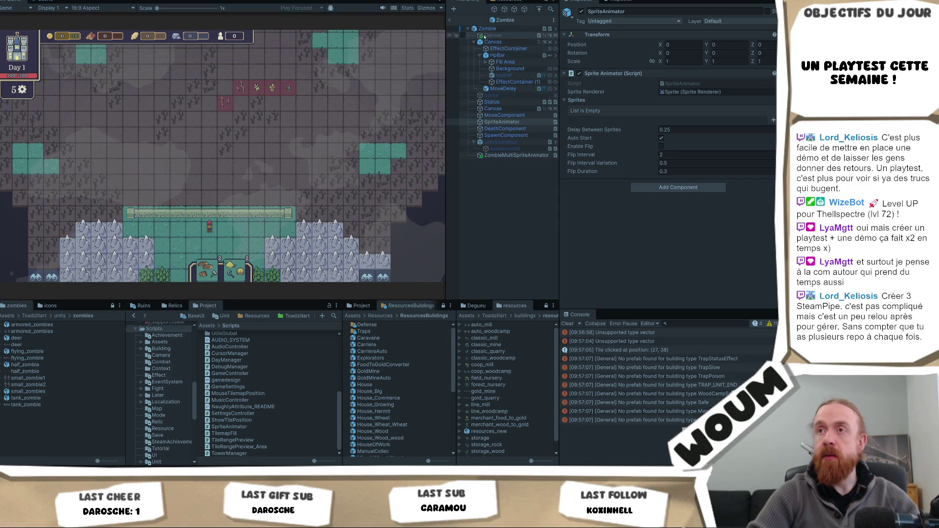
left_click(450, 20)
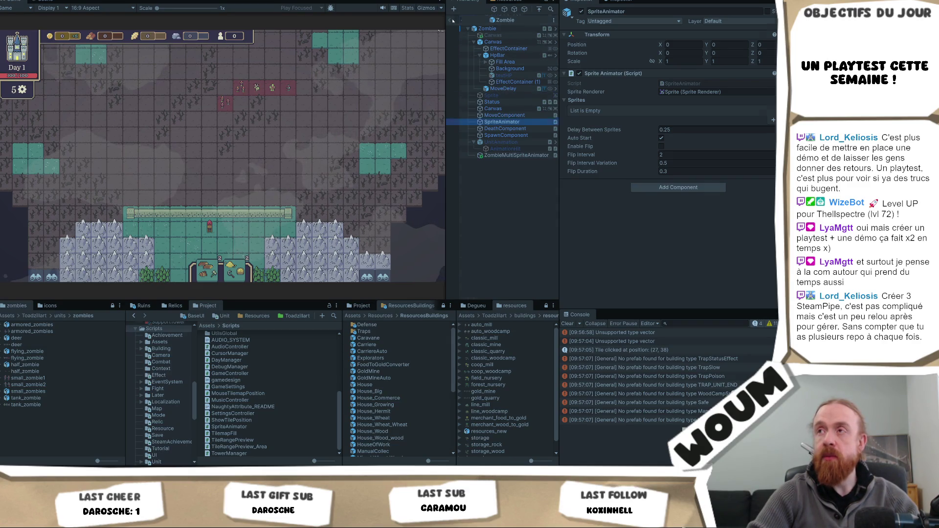
Navigate to the Resources Enemies folder and open the ZombieBig prefab for editing.
scroll(211, 371, "up", 3)
scroll(173, 370, "up", 5)
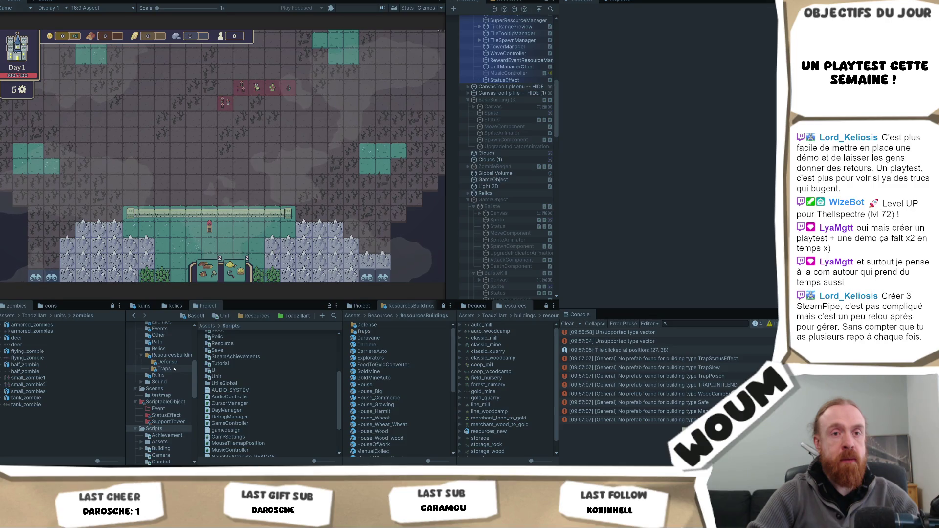
scroll(175, 370, "up", 3)
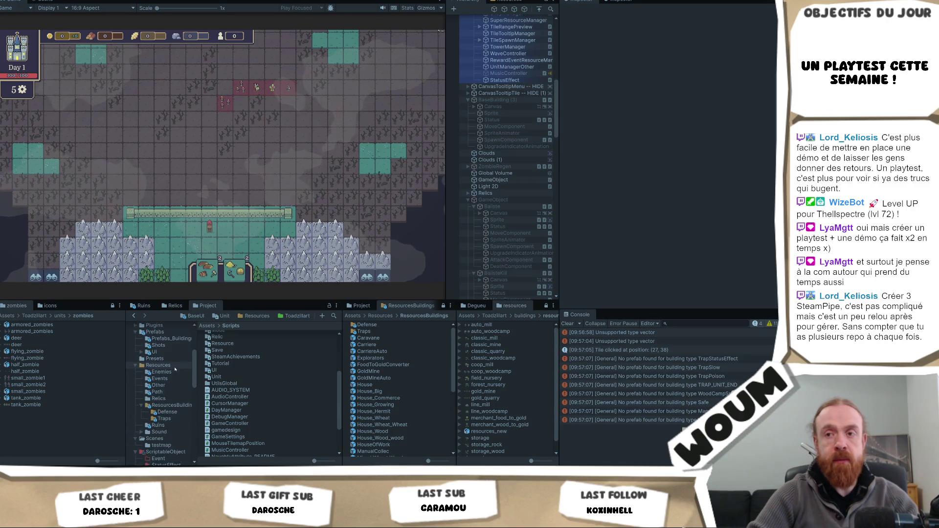
scroll(175, 370, "up", 2)
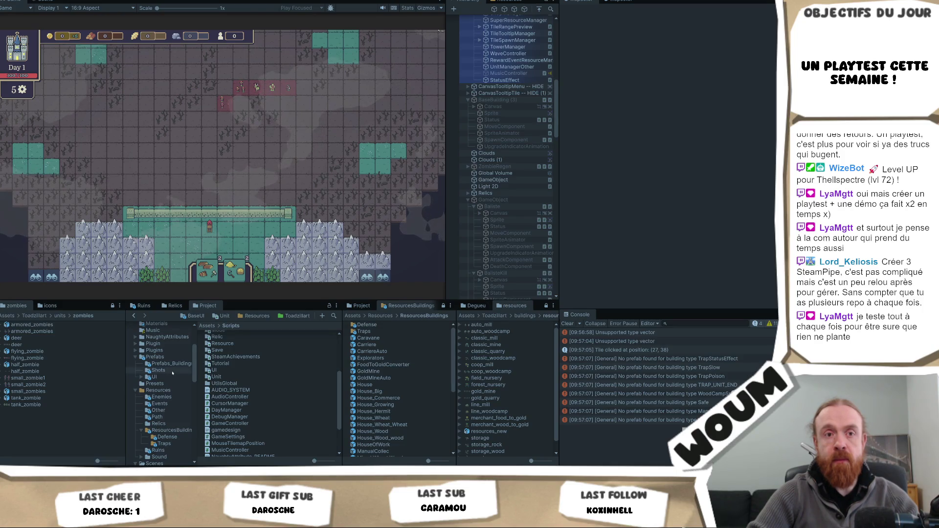
scroll(172, 373, "up", 3)
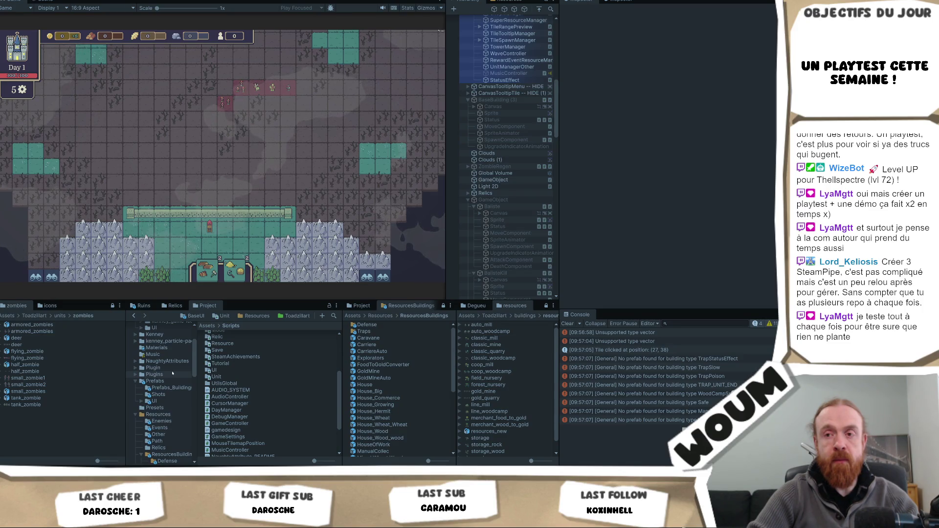
scroll(201, 374, "up", 5)
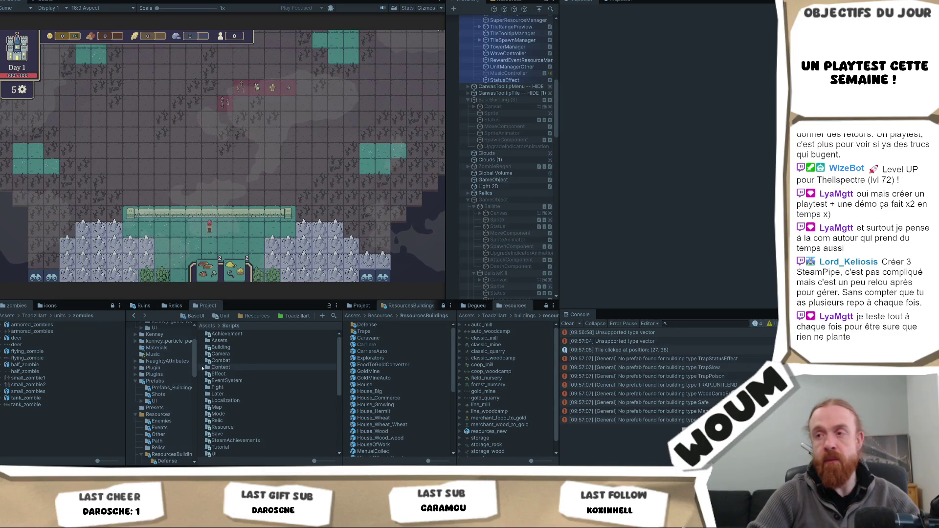
scroll(172, 386, "down", 2)
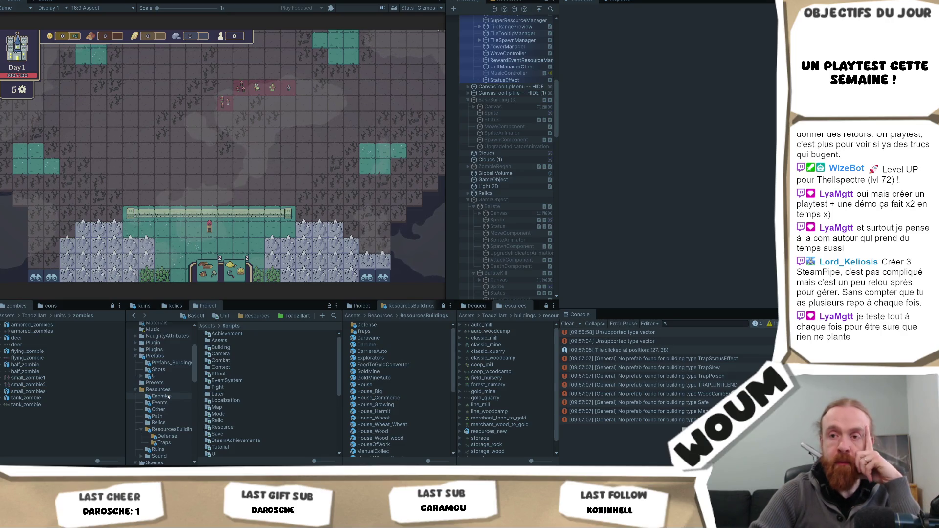
left_click(168, 397)
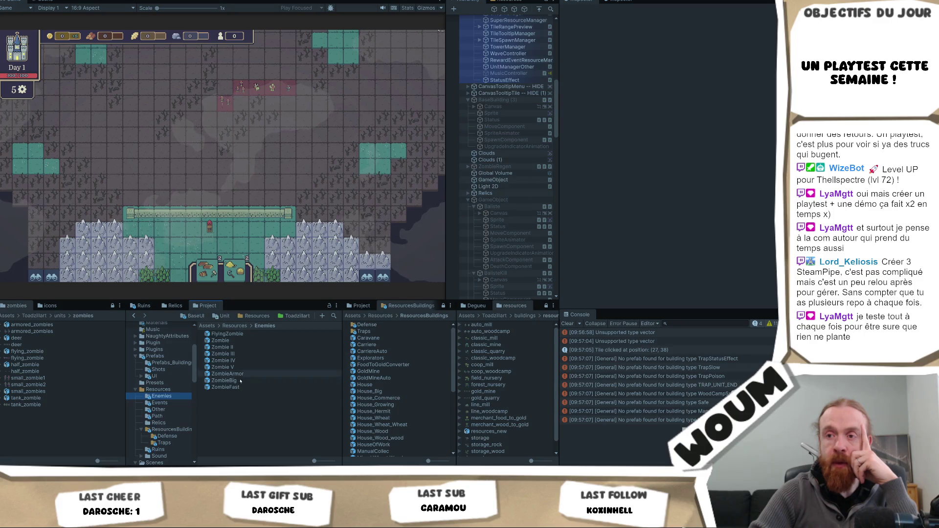
double_click(224, 380)
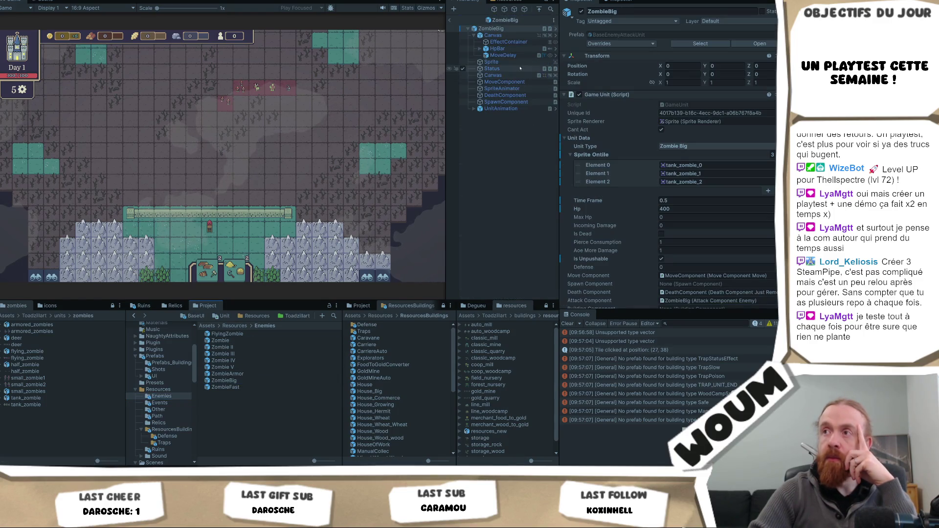
left_click(503, 62)
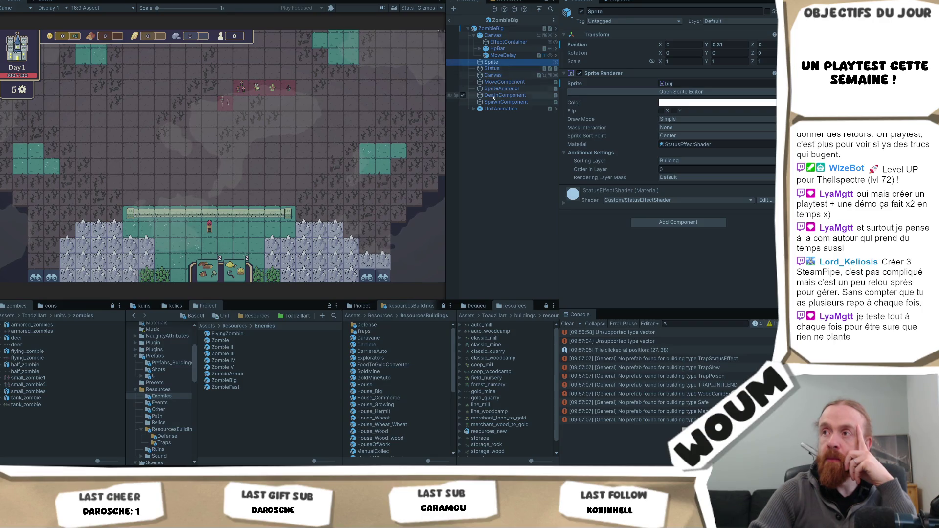
left_click(502, 89)
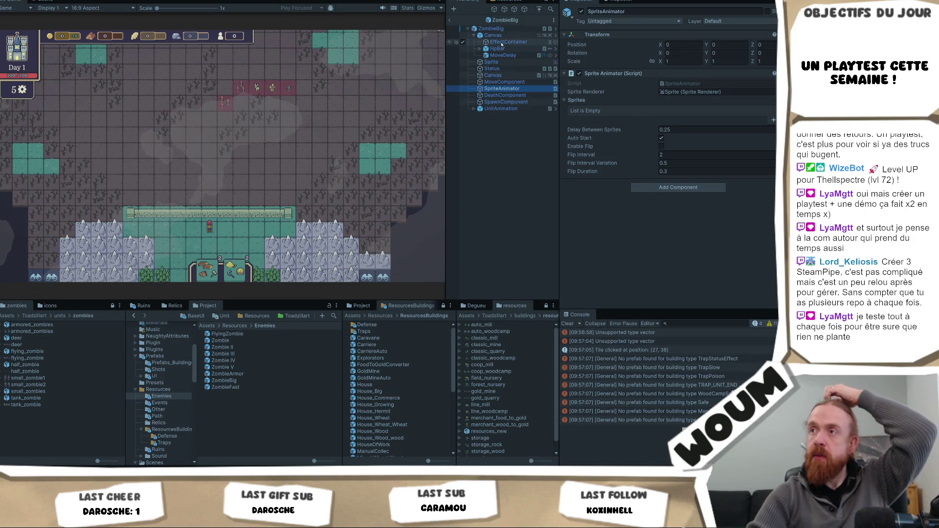
left_click(450, 20)
scroll(513, 230, "down", 10)
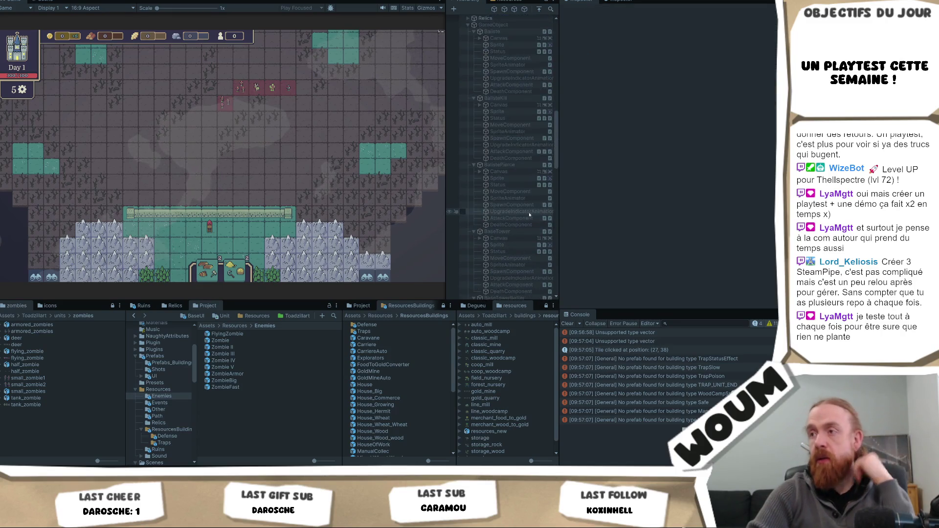
scroll(513, 230, "down", 5)
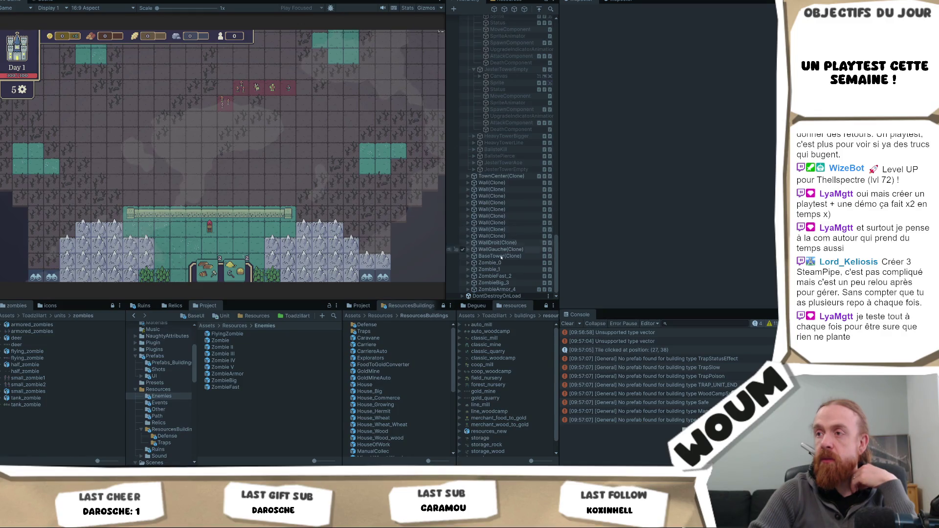
Enable Flip on ZombieBig_3's SpriteAnimator, then stop Play mode and select the Zombie prefab.
left_click(467, 283)
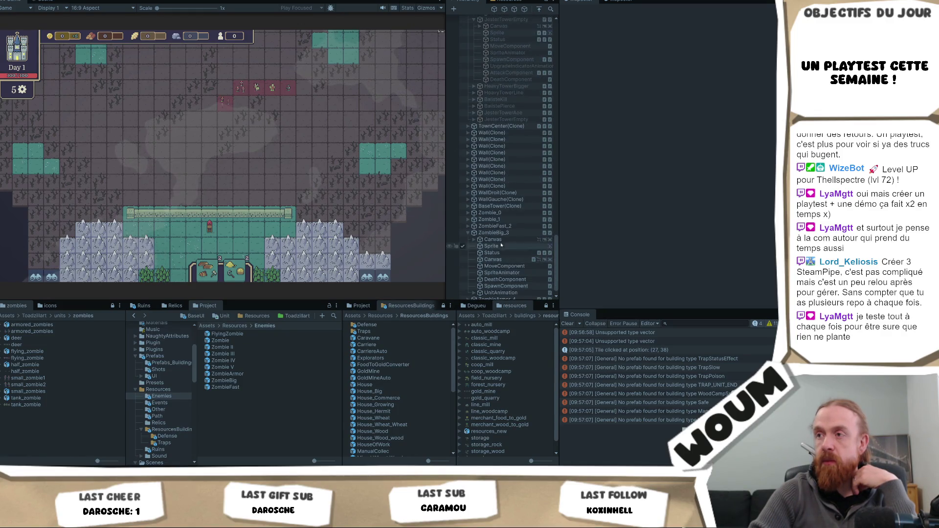
left_click(500, 247)
left_click(505, 272)
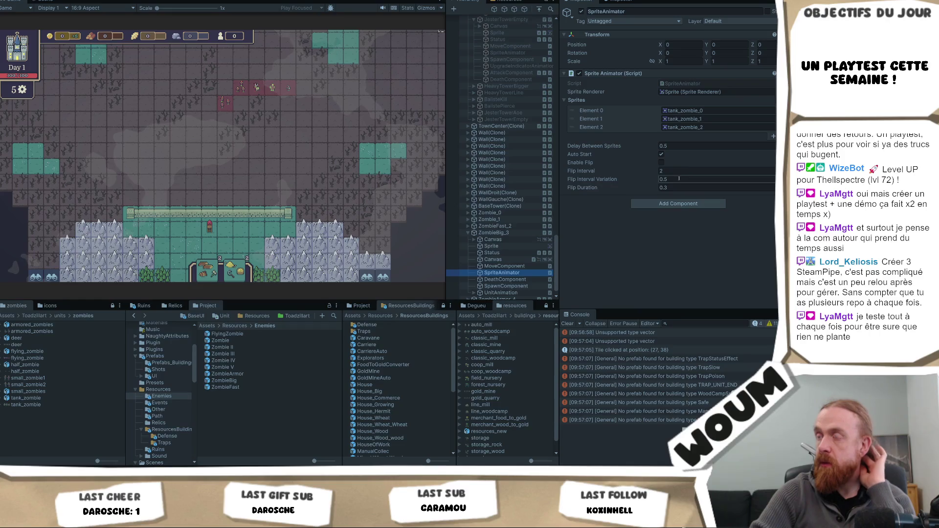
left_click(661, 170)
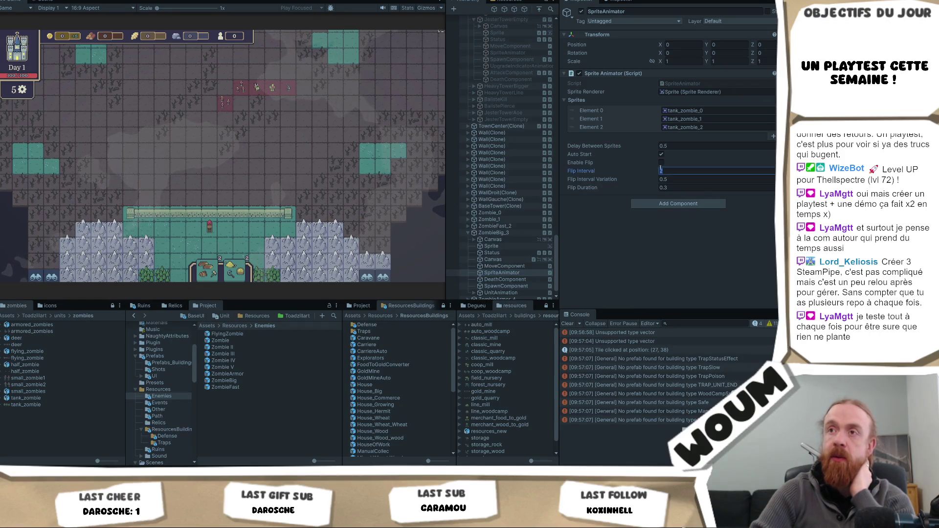
left_click(662, 162)
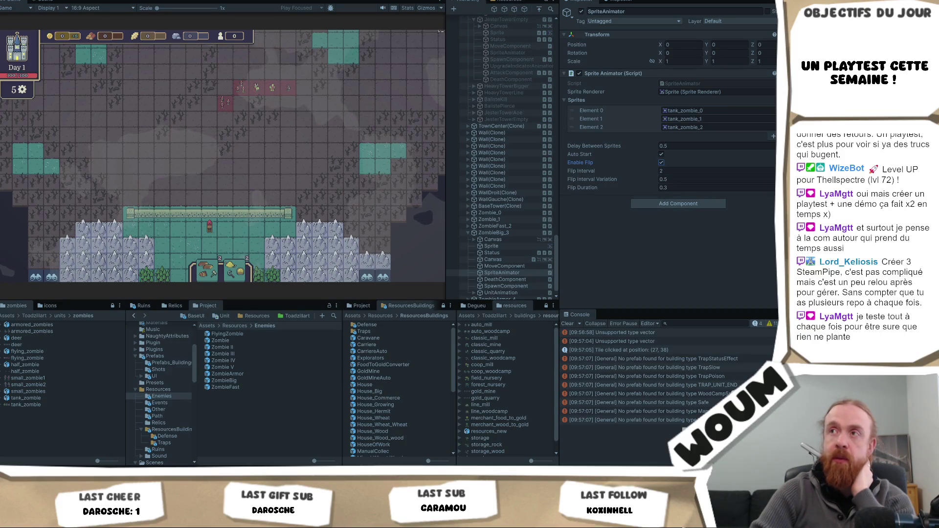
key("ctrl+p")
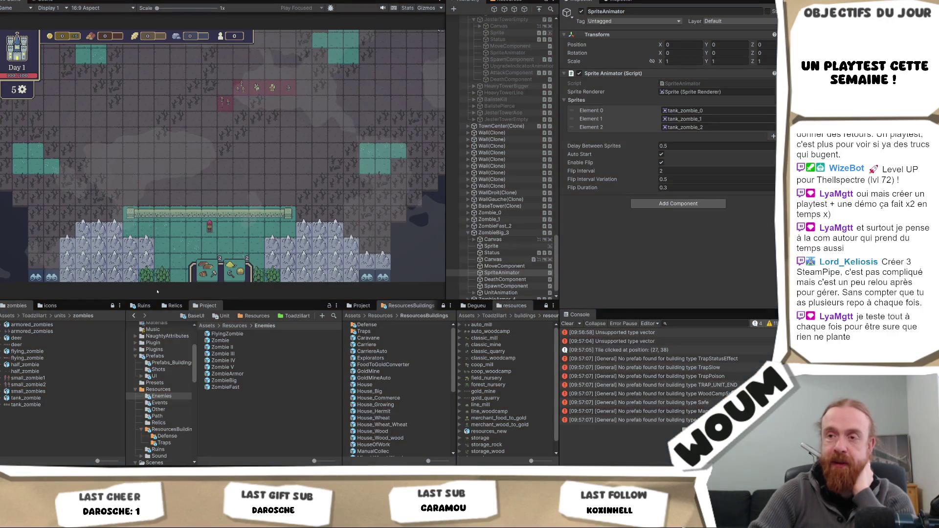
left_click(222, 340)
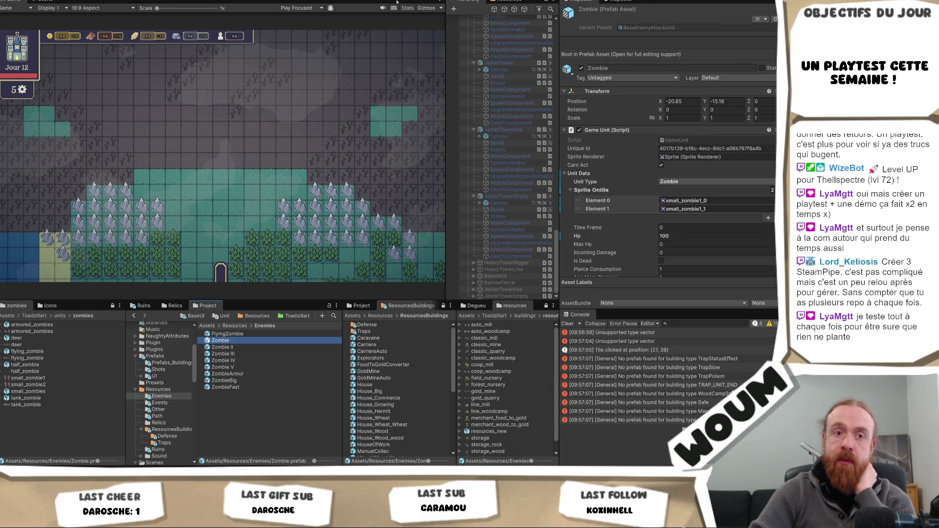
Start Play mode, dismiss the intro dialog and place the town center.
key("ctrl+p")
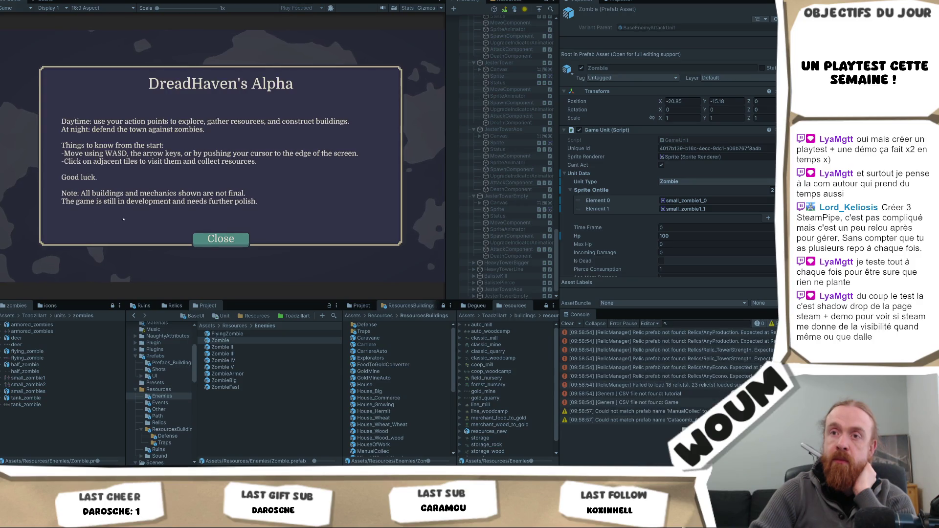
left_click(221, 239)
left_click(221, 239)
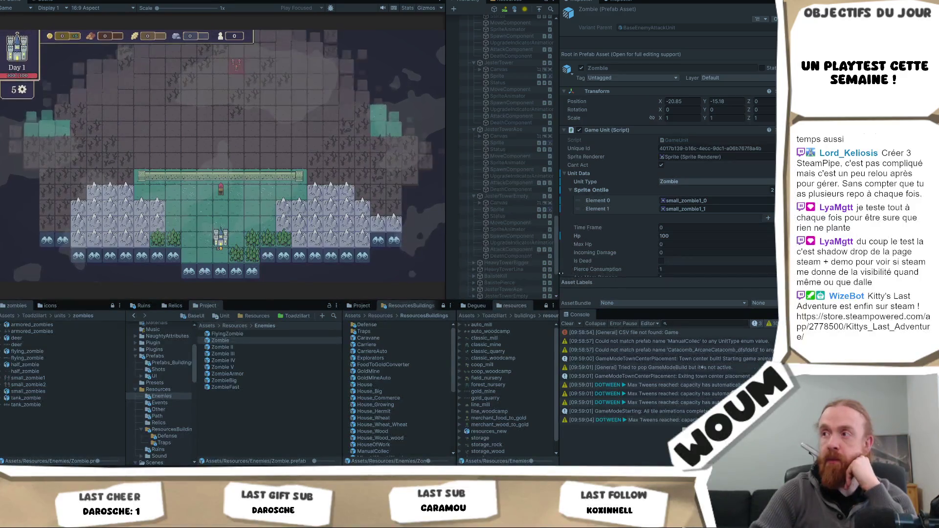
Open the Zombie prefab and turn on Enable Flip in its SpriteAnimator.
scroll(567, 245, "down", 5)
double_click(232, 341)
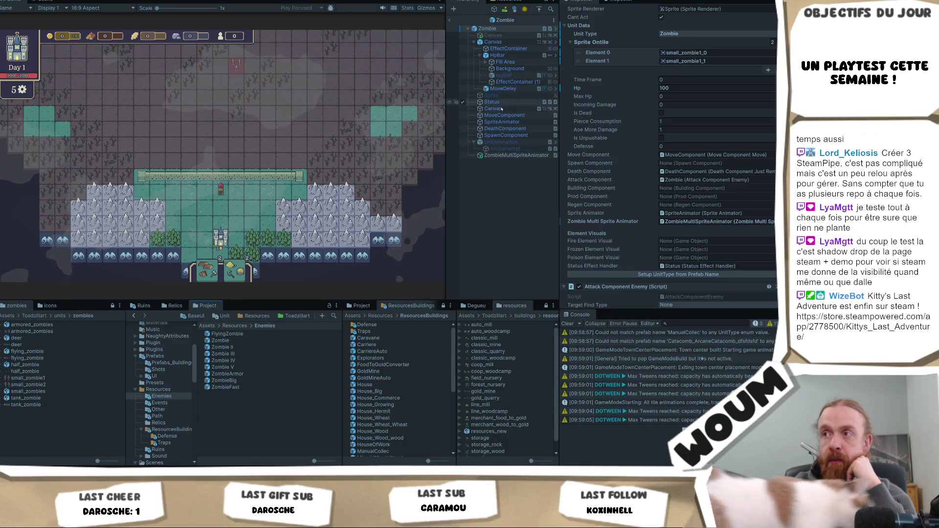
left_click(502, 121)
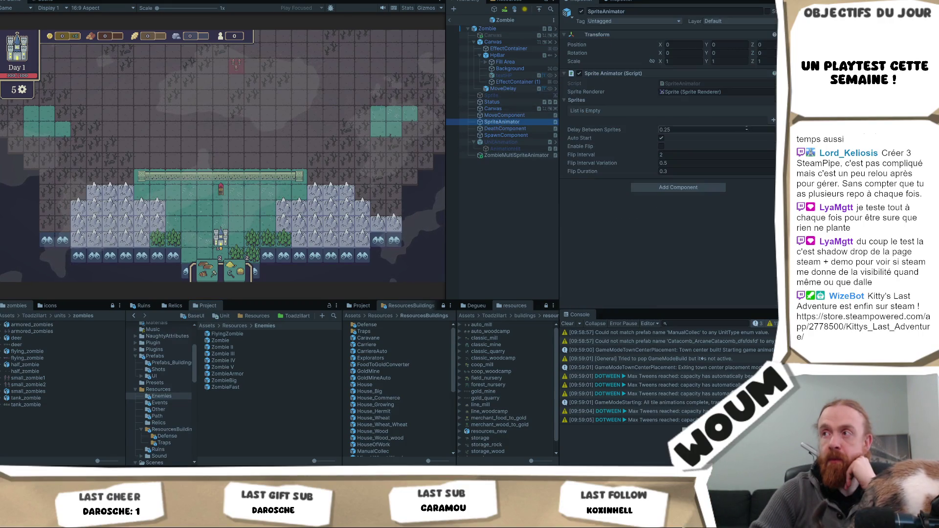
left_click(586, 146)
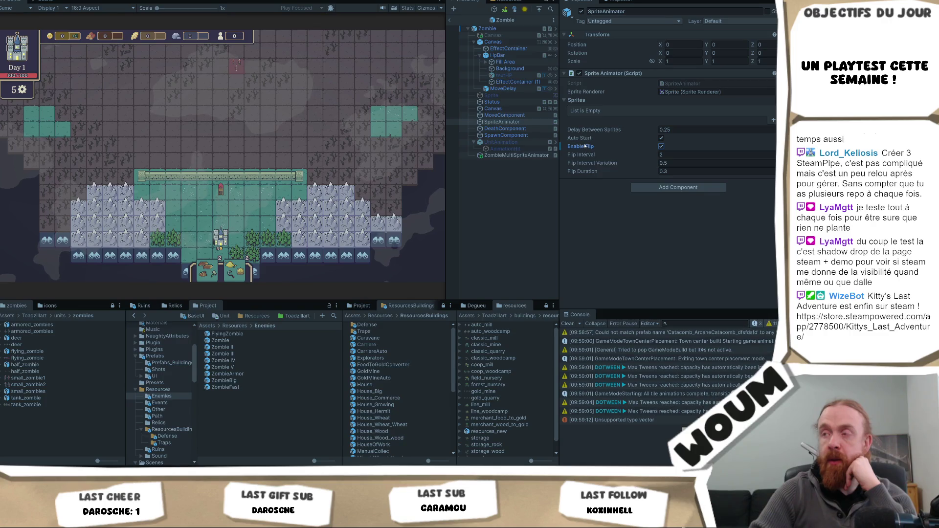
Apply the Enable Flip override to the BaseEnemyUnit prefab and pan around the game map.
right_click(586, 147)
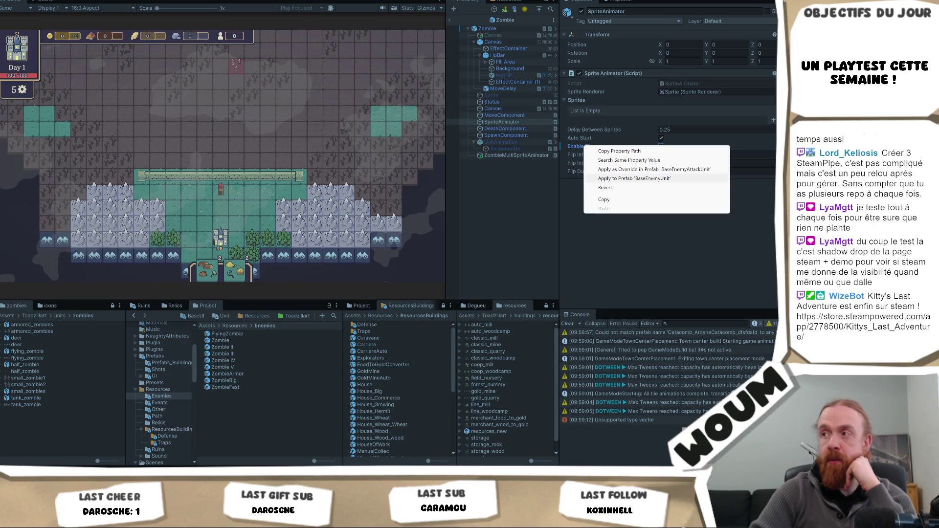
left_click(649, 179)
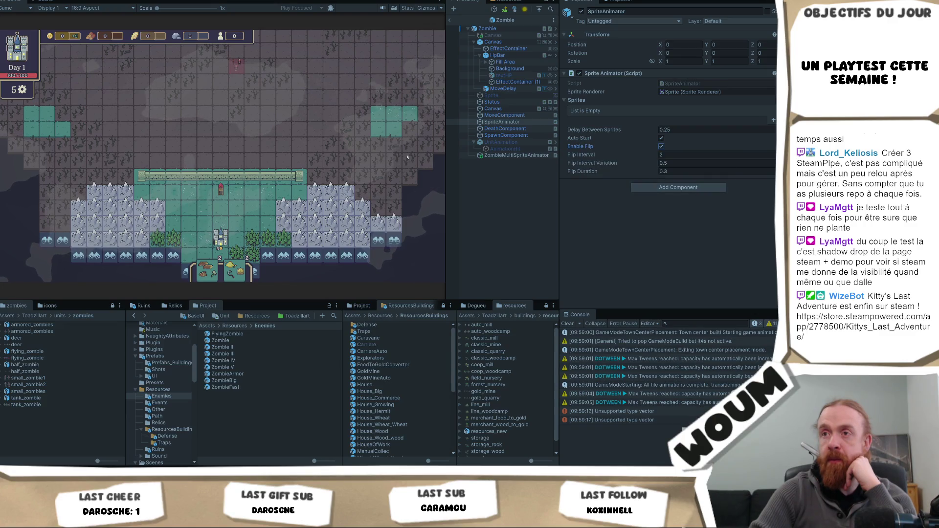
left_click(297, 132)
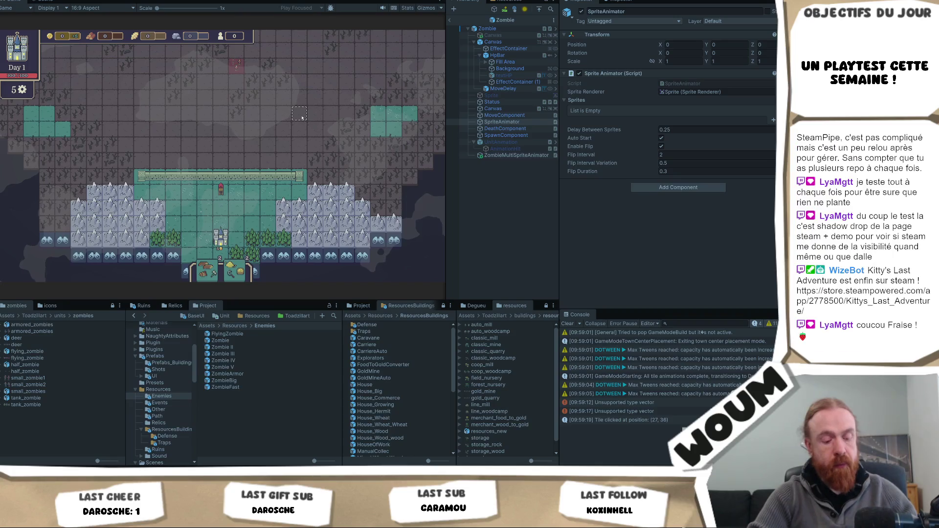
left_click_drag(301, 118, 272, 142)
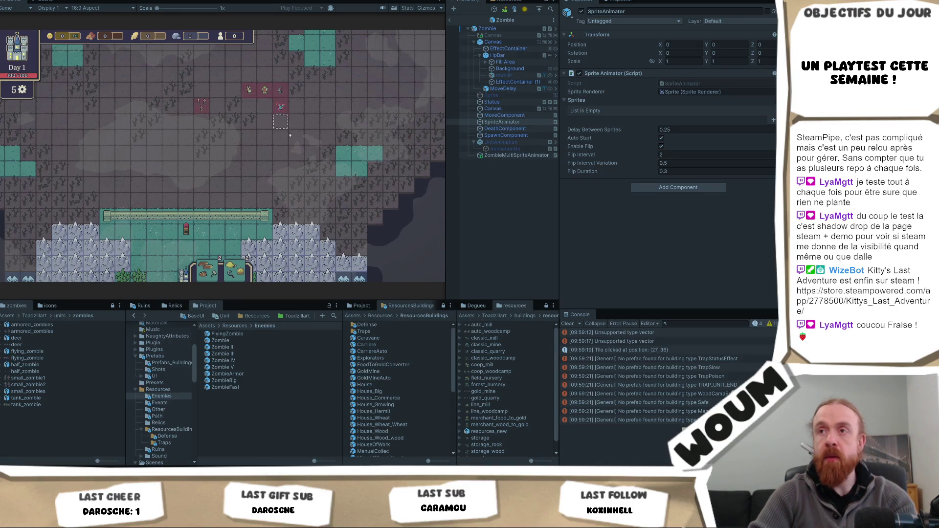
Open the ZombieBig prefab for editing from the Project window.
scroll(314, 127, "up", 2)
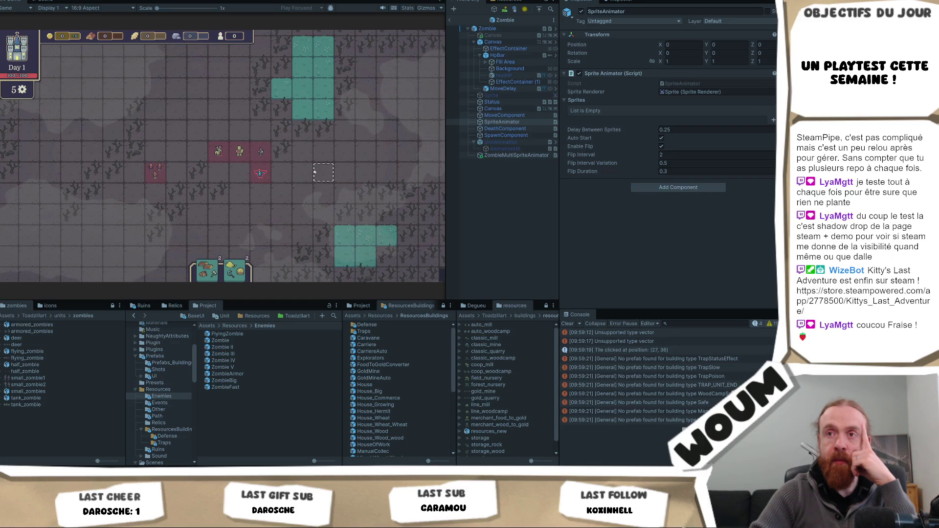
scroll(313, 173, "down", 1)
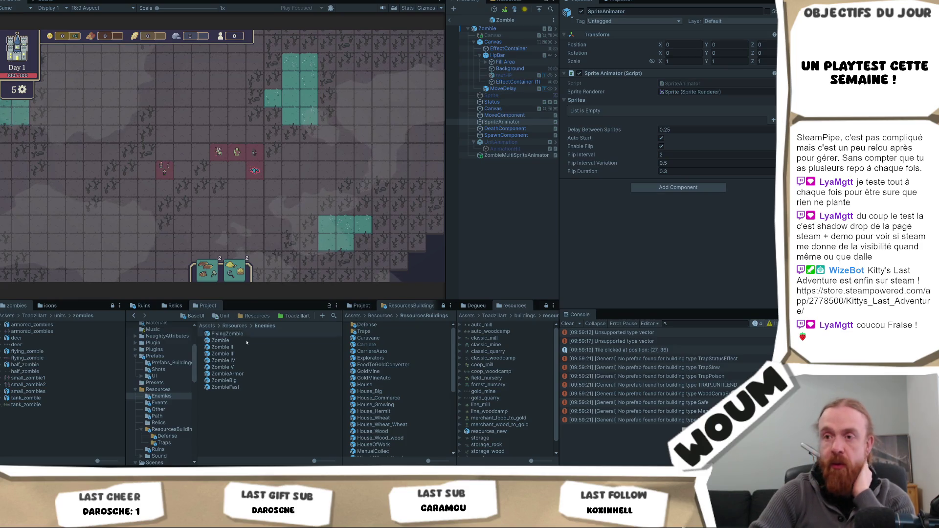
left_click(251, 379)
double_click(251, 380)
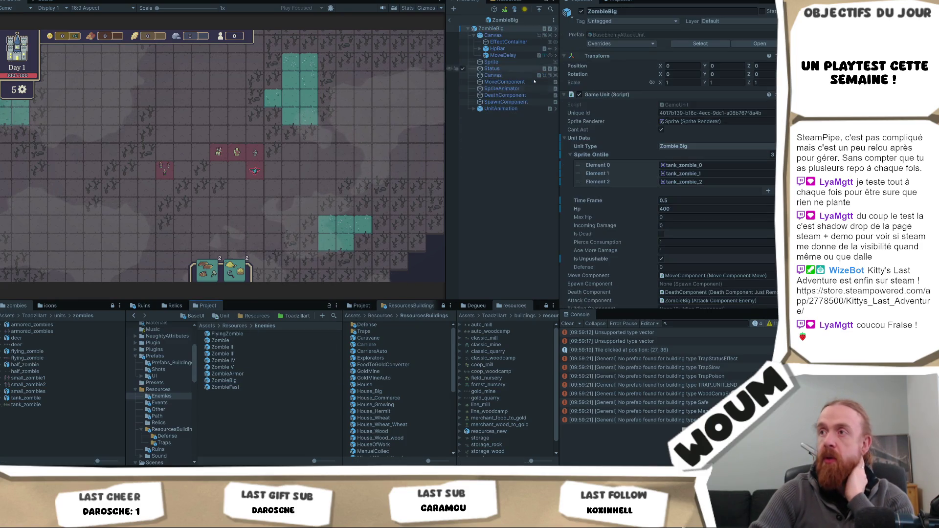
Check ZombieBig's SpriteAnimator Flip Interval, then exit prefab mode back to the running scene.
left_click(520, 89)
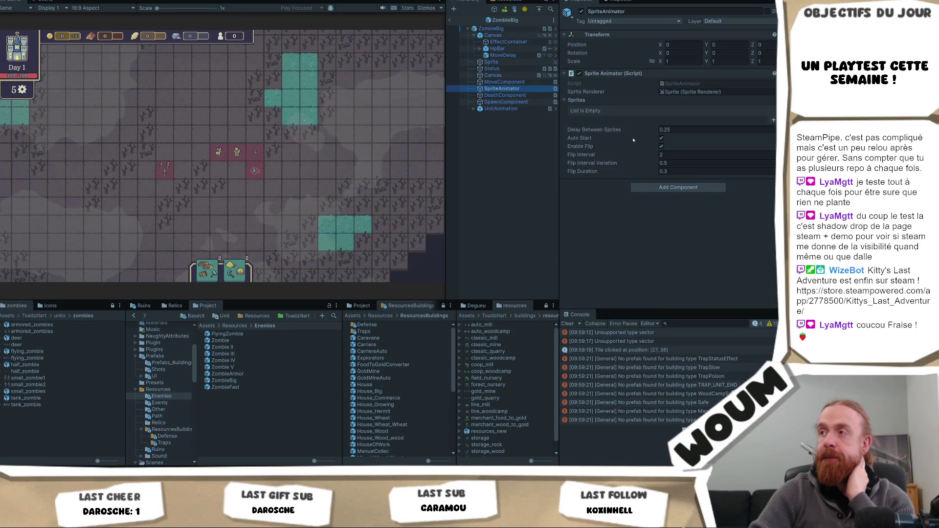
left_click(691, 157)
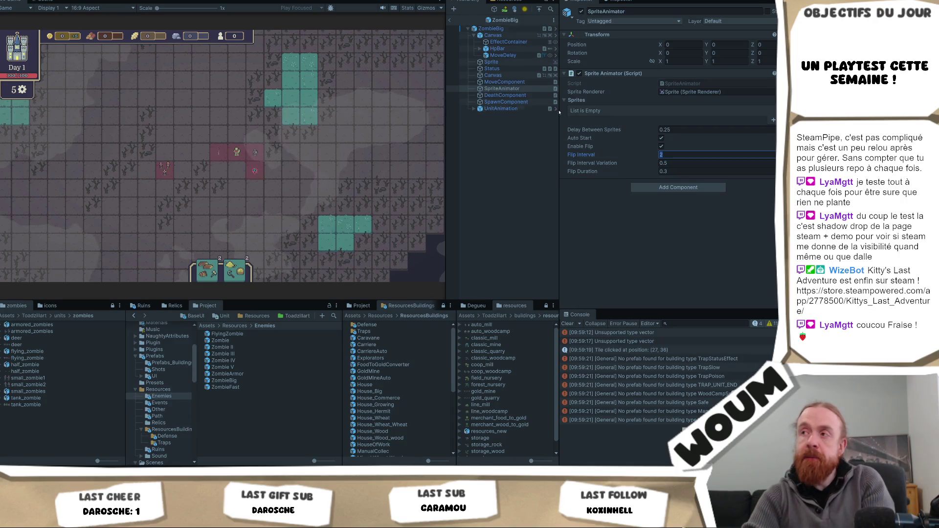
left_click(450, 20)
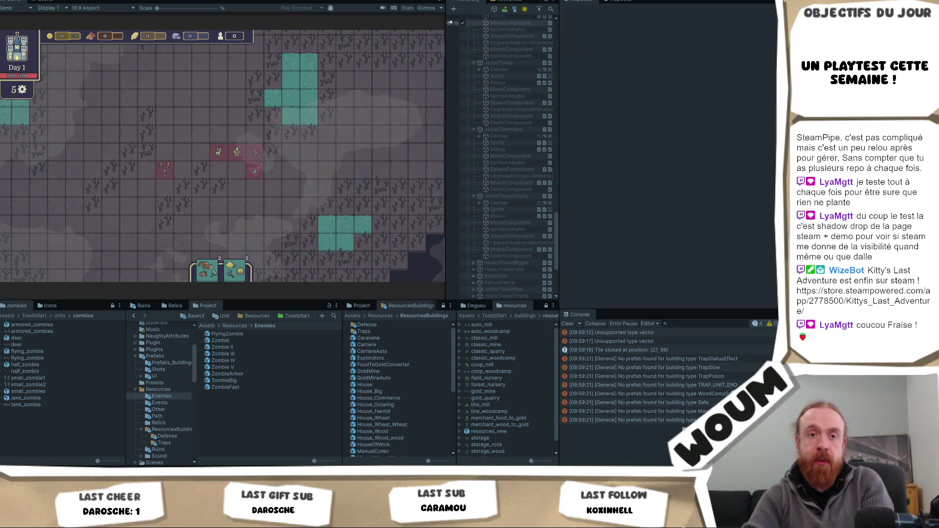
Give ZombieBig_2's SpriteAnimator Flip Interval 4, Flip Interval Variation 1 and Flip Duration 0.5.
scroll(496, 152, "down", 6)
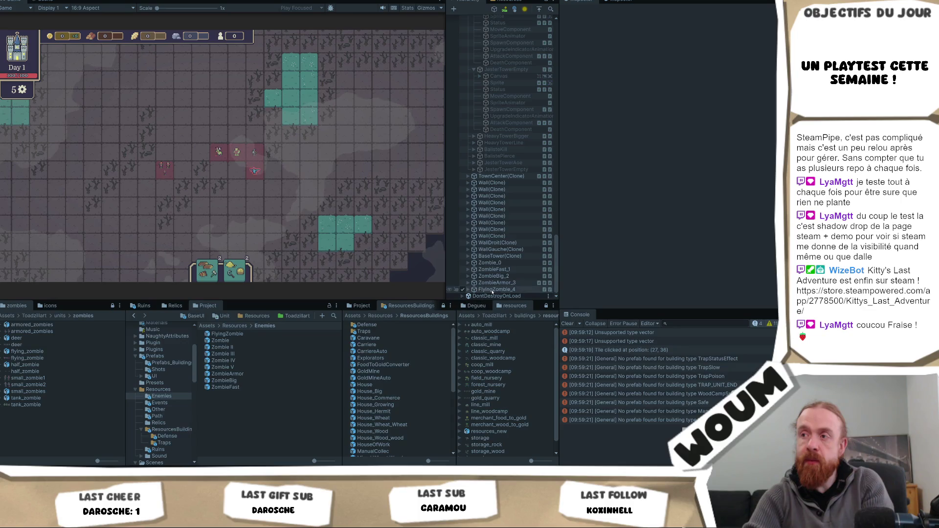
left_click(497, 277)
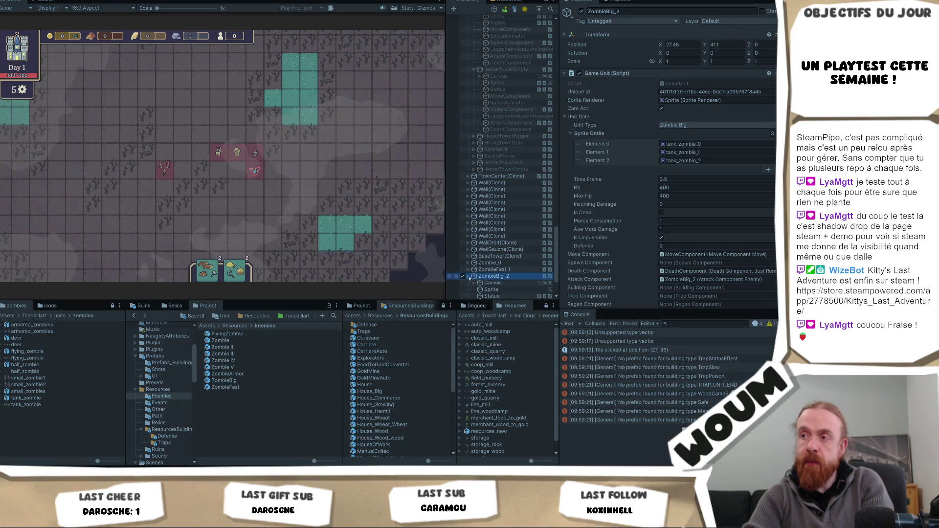
left_click(467, 277)
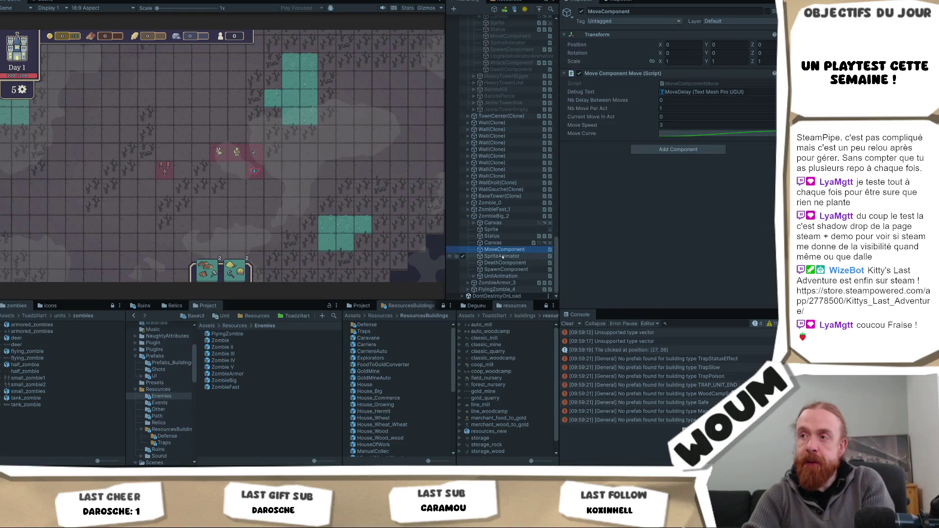
left_click(503, 256)
left_click(669, 170)
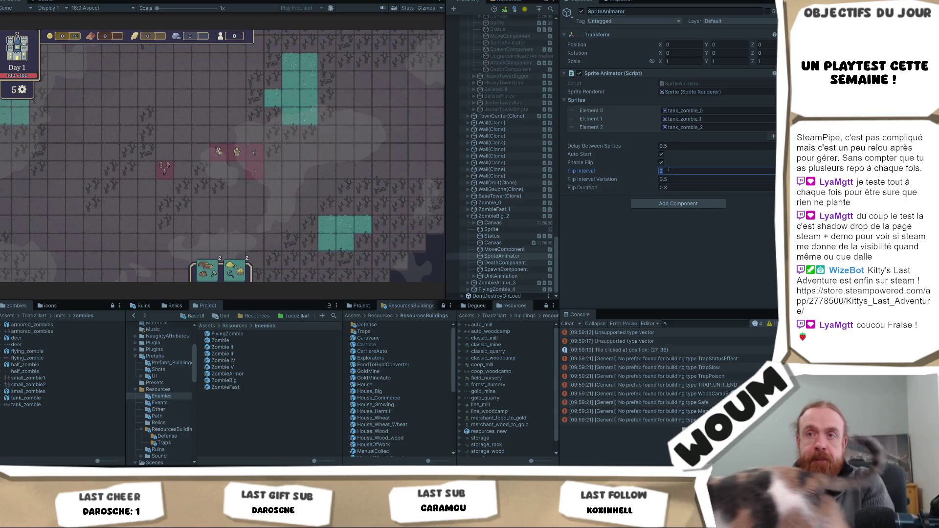
type("4")
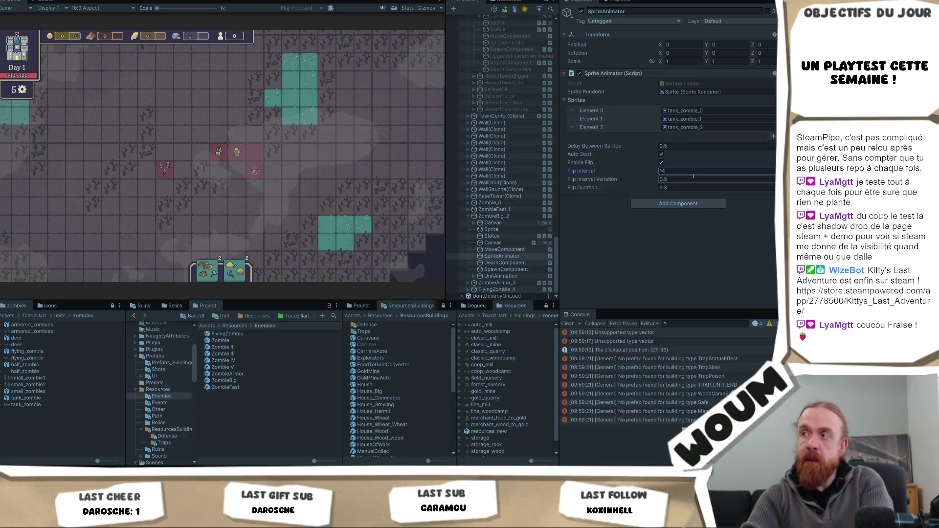
left_click(677, 179)
type("1")
left_click(673, 187)
type("0.5")
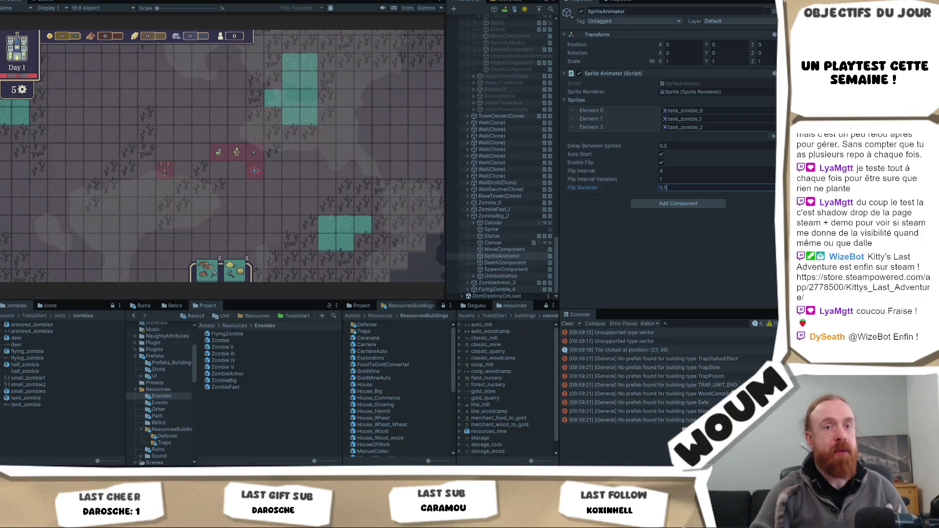
key("Return")
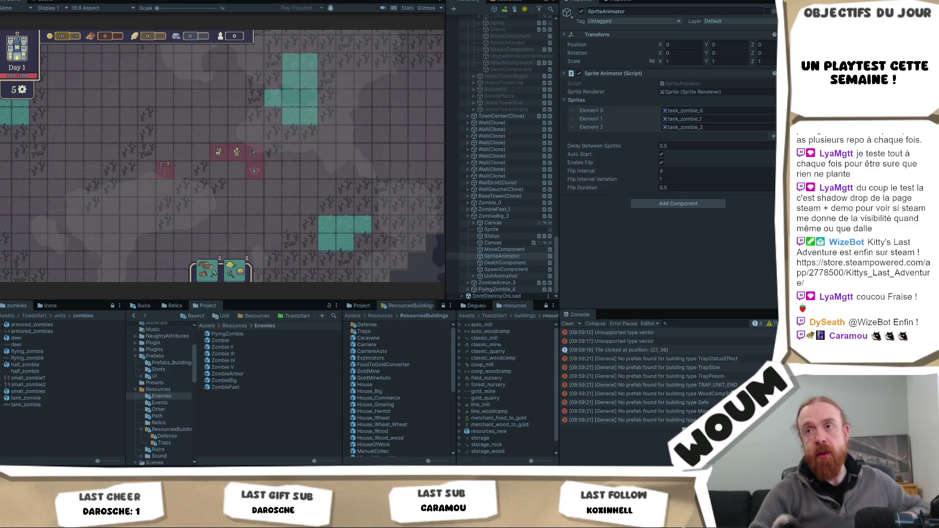
left_click(281, 190)
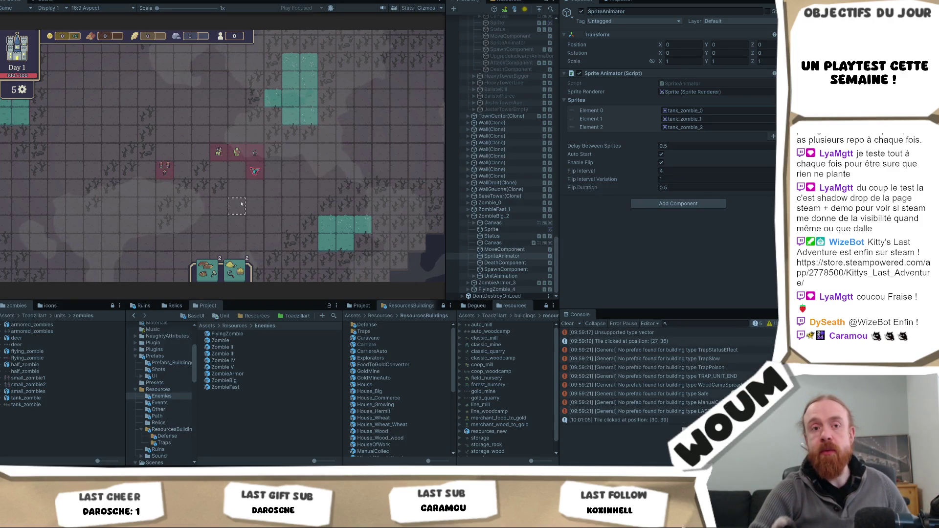
scroll(234, 206, "up", 2)
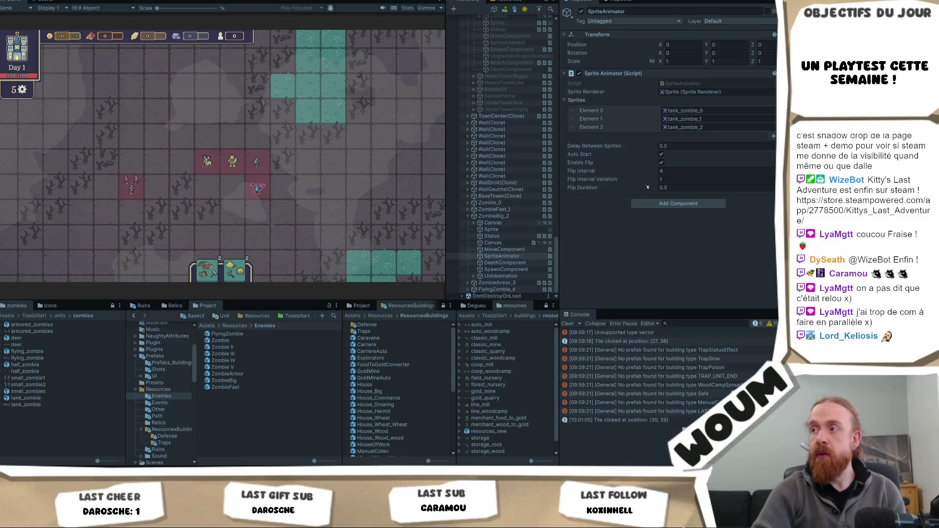
double_click(224, 381)
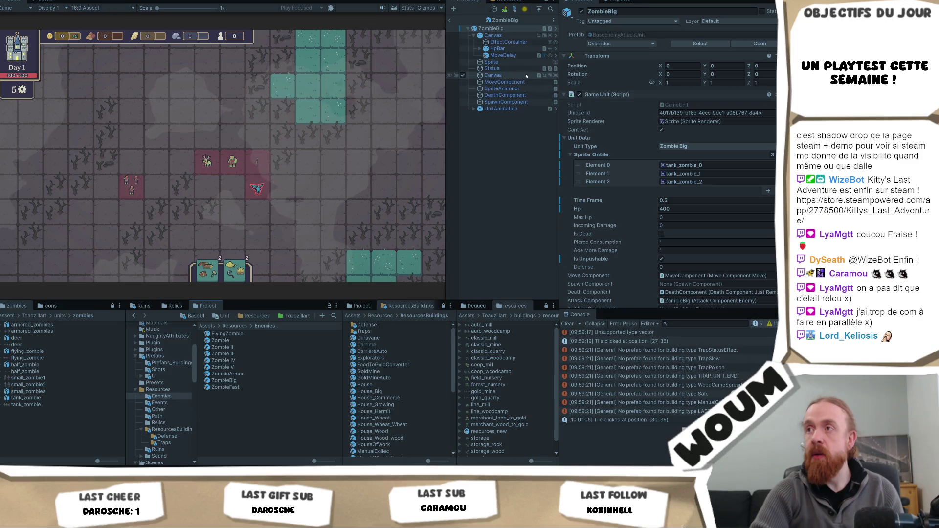
Set the ZombieBig prefab's SpriteAnimator to Flip Interval 4, Variation 1 and Flip Duration 0.5.
left_click(502, 88)
left_click(668, 154)
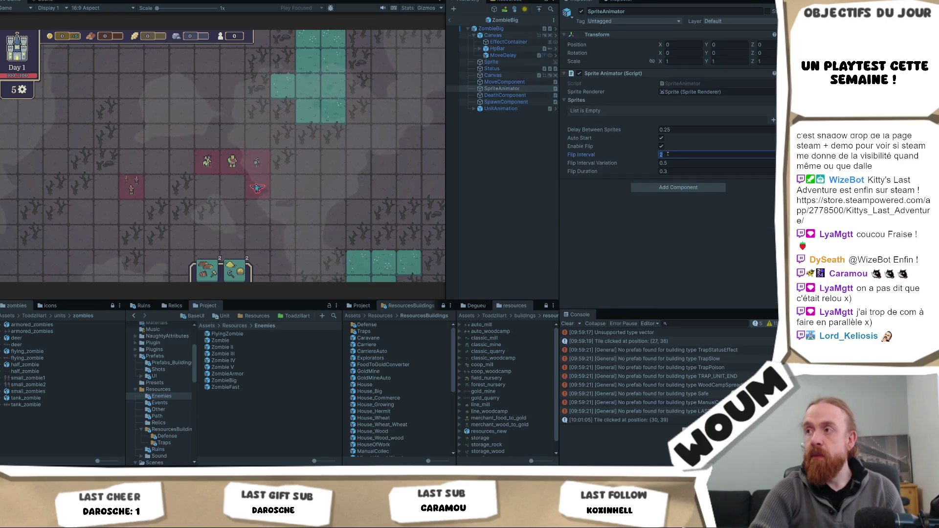
type("4")
left_click(673, 161)
type("1")
key("Tab")
type("0.5")
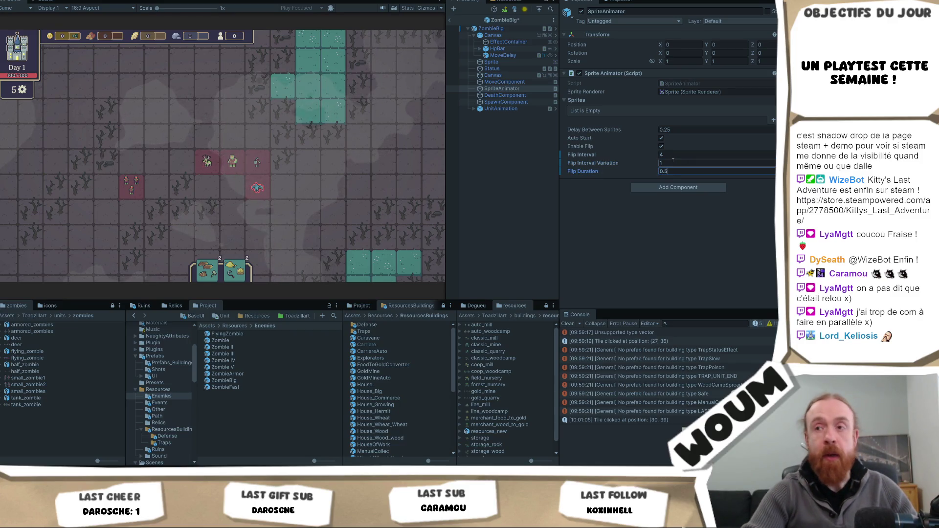
Open the ZombieFast prefab and select a couple of tiles on the game map.
double_click(225, 387)
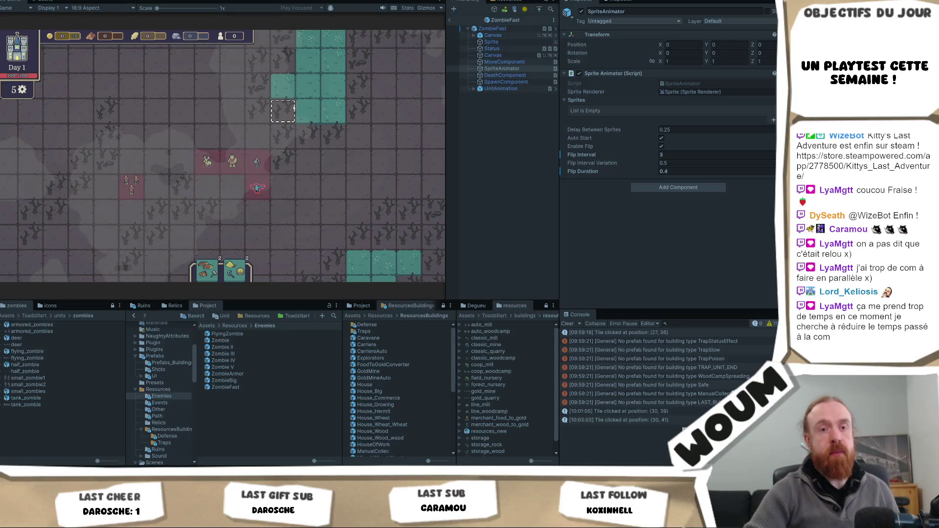
left_click(253, 154)
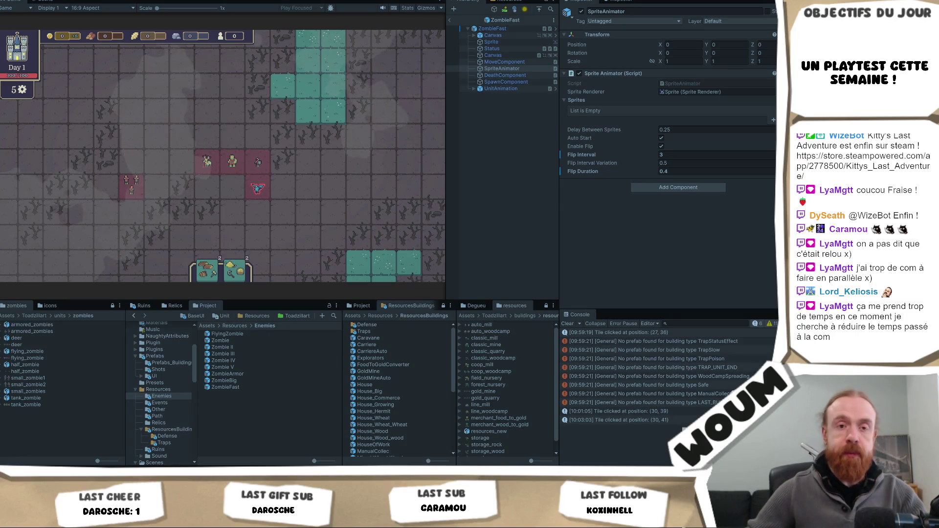
left_click(308, 185)
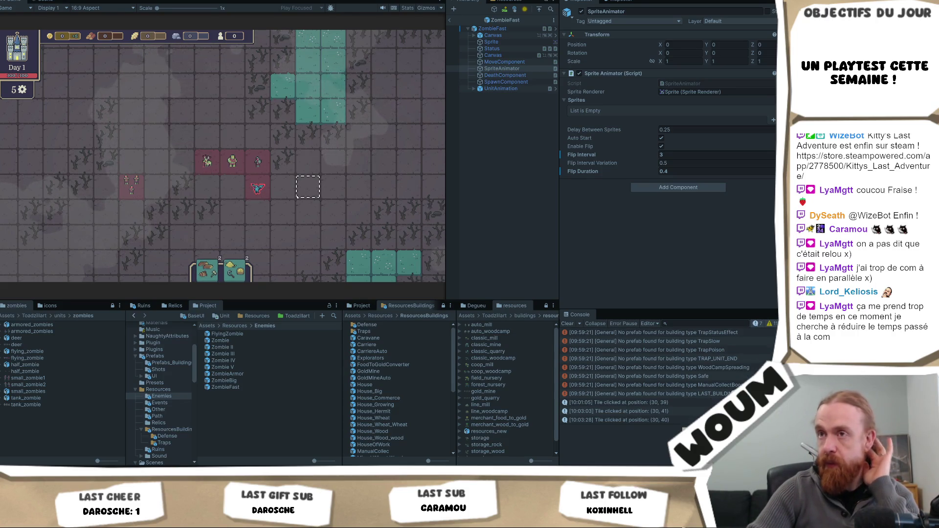
Pan and zoom around the map, then advance to the Day 3 New Constructions Kit reward.
scroll(296, 198, "down", 2)
key("a")
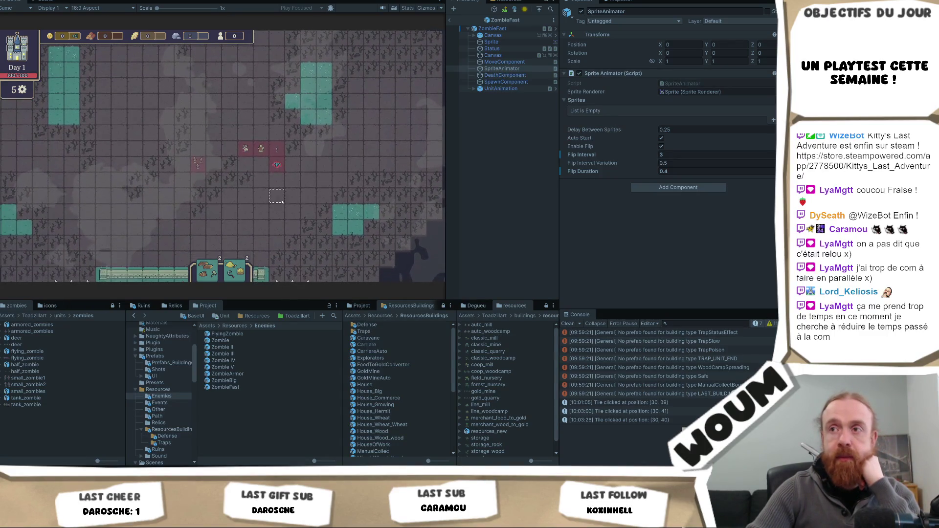
scroll(284, 192, "up", 1)
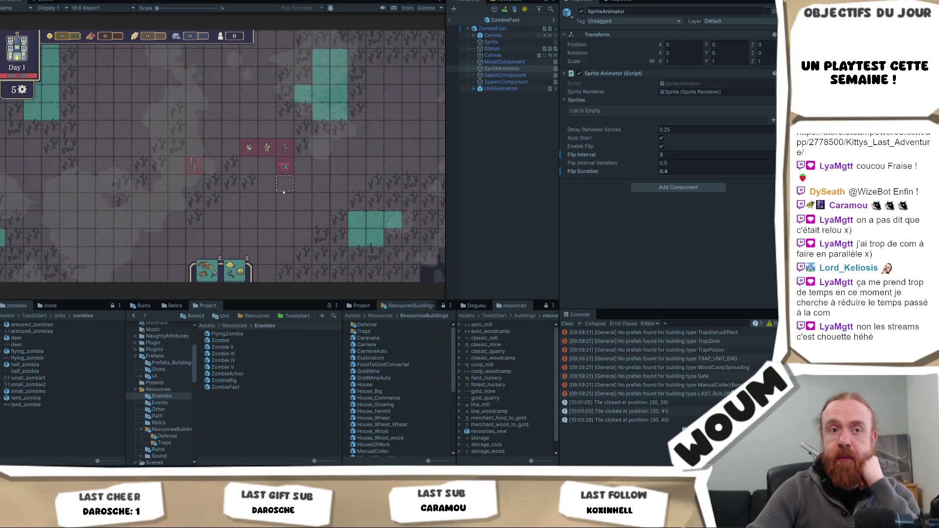
scroll(284, 191, "up", 2)
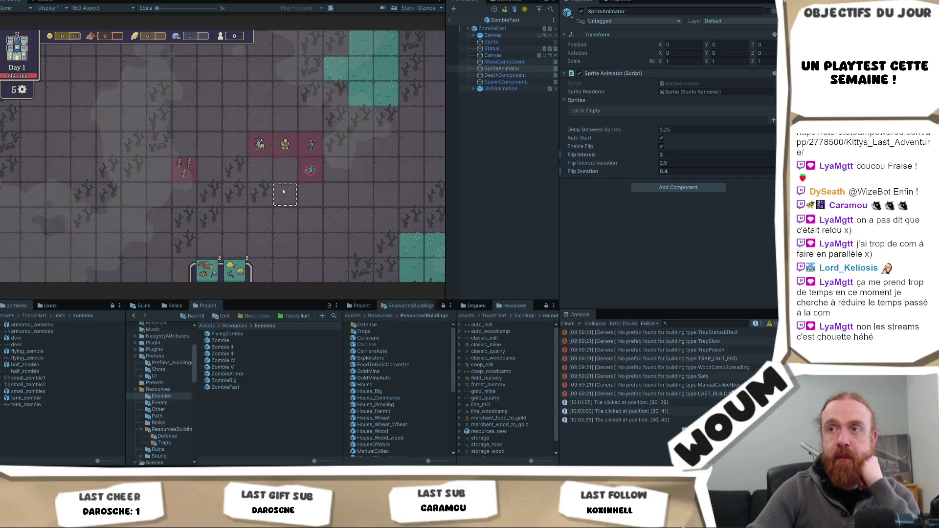
scroll(284, 192, "down", 2)
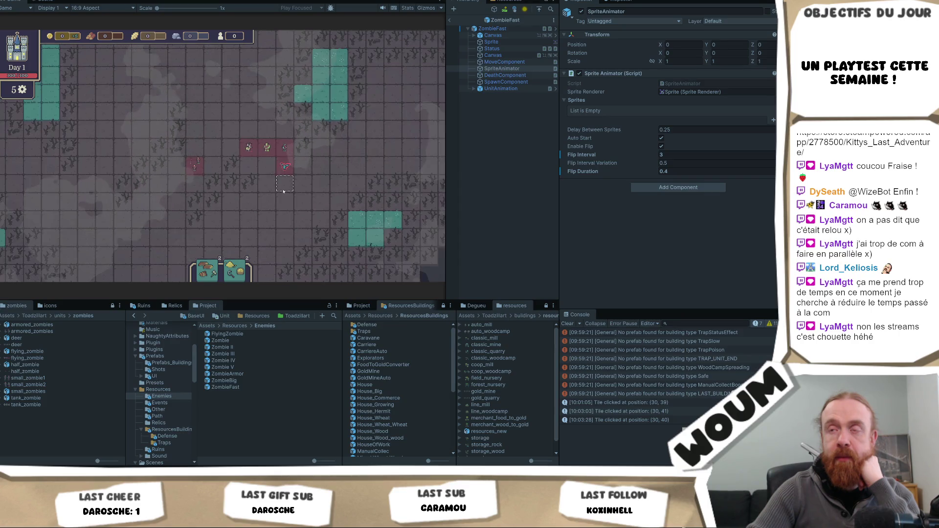
scroll(284, 191, "down", 2)
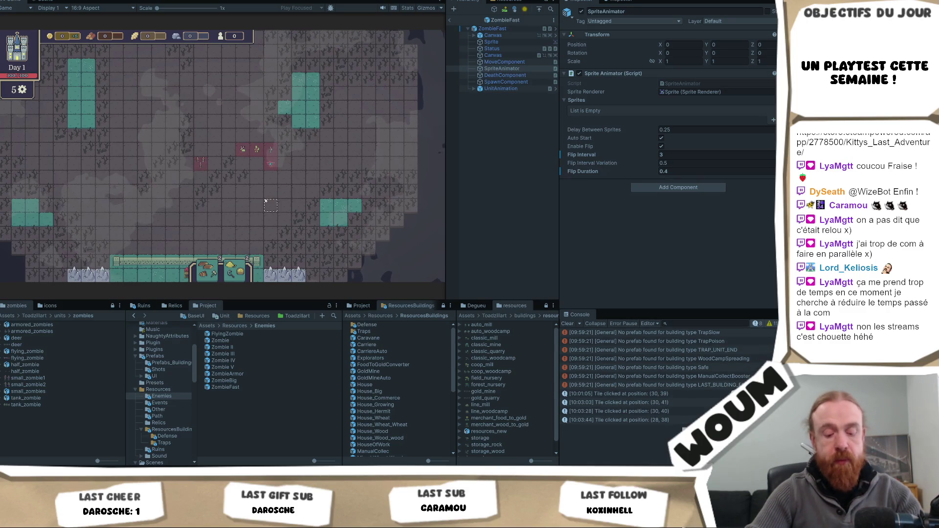
left_click(221, 219)
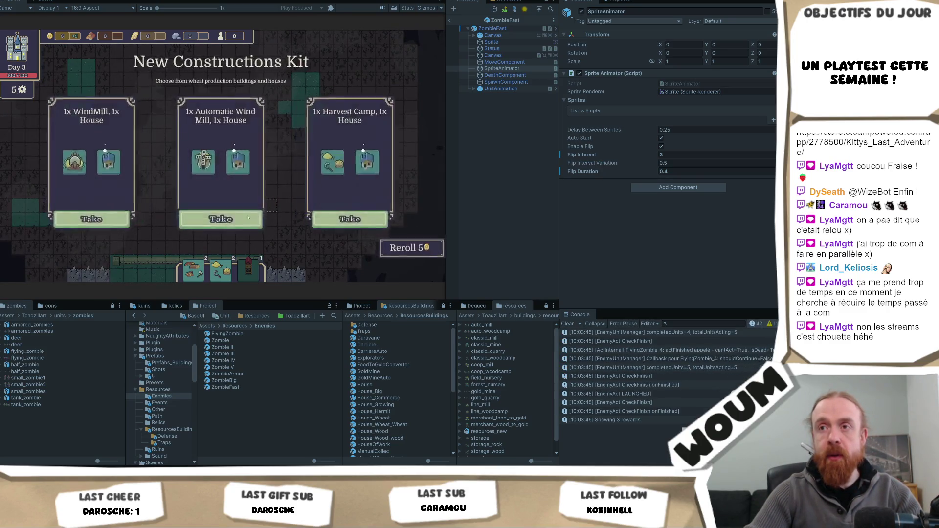
Take one of the three building sets offered in the Constructions Kit.
left_click(241, 213)
scroll(202, 156, "up", 5)
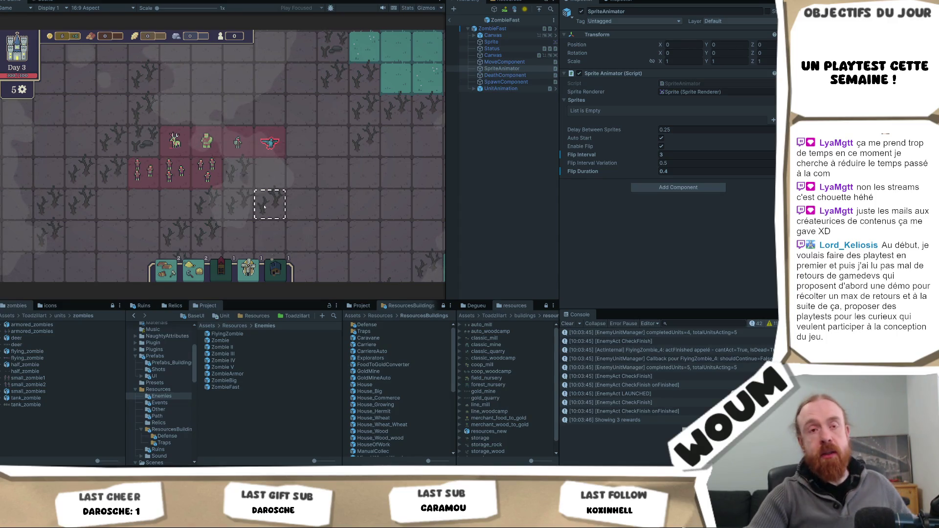
scroll(259, 215, "down", 2)
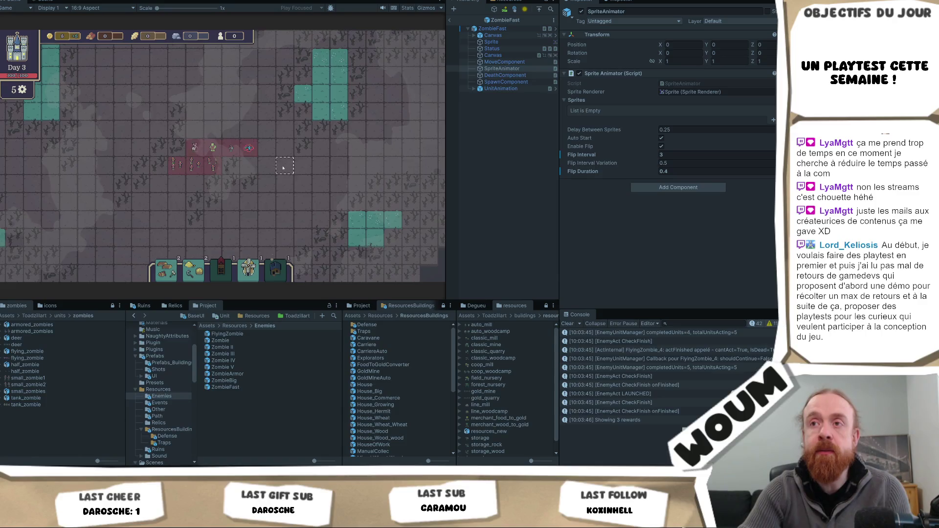
scroll(268, 214, "up", 3)
scroll(297, 206, "up", 2)
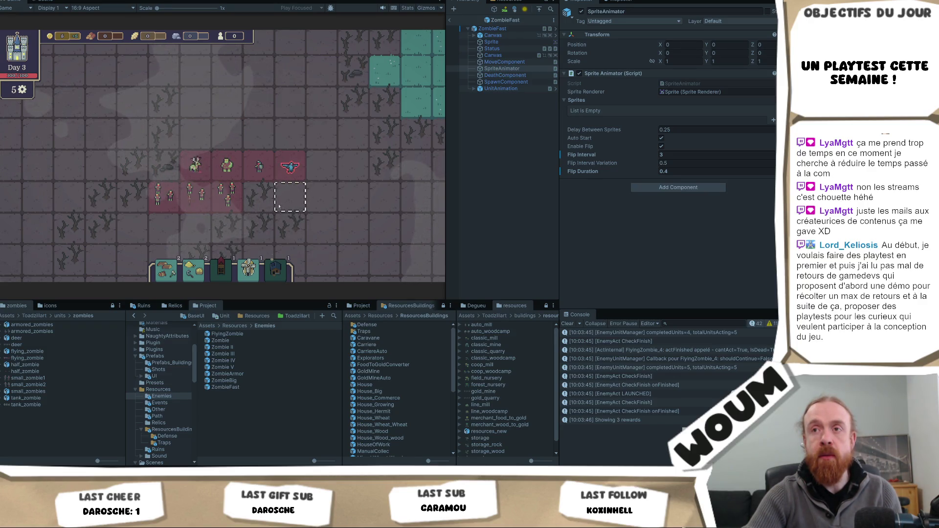
scroll(277, 208, "down", 2)
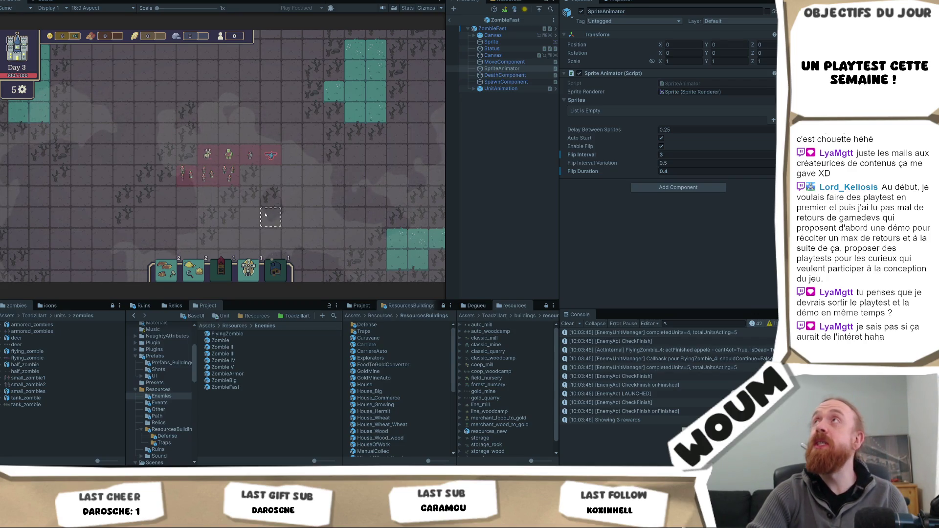
left_click_drag(266, 212, 282, 197)
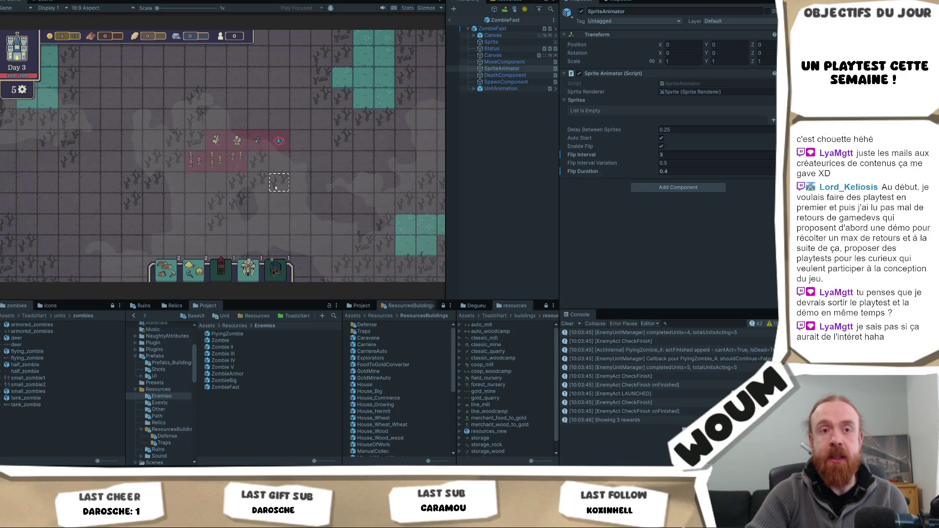
mouse_move(303, 190)
left_mouse_down()
mouse_move(302, 205)
mouse_move(289, 205)
left_mouse_up()
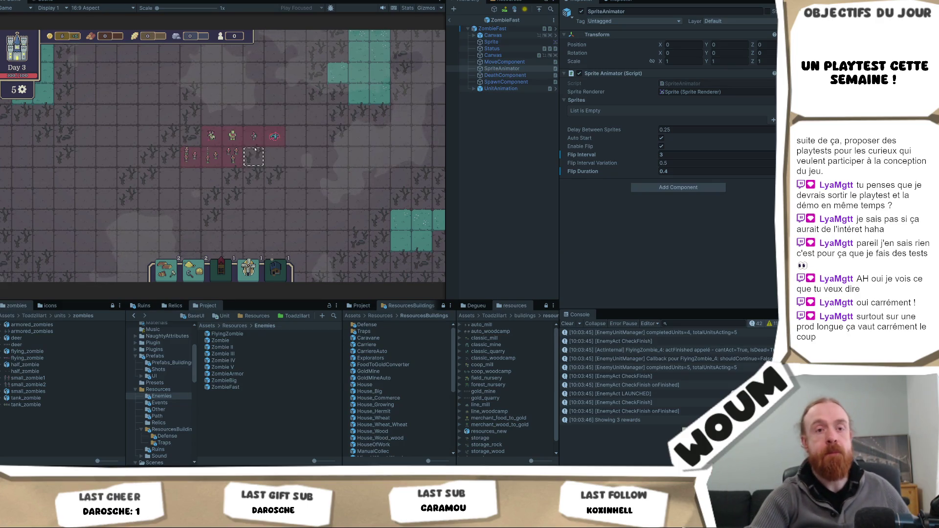
scroll(289, 178, "down", 2)
left_click_drag(287, 179, 281, 194)
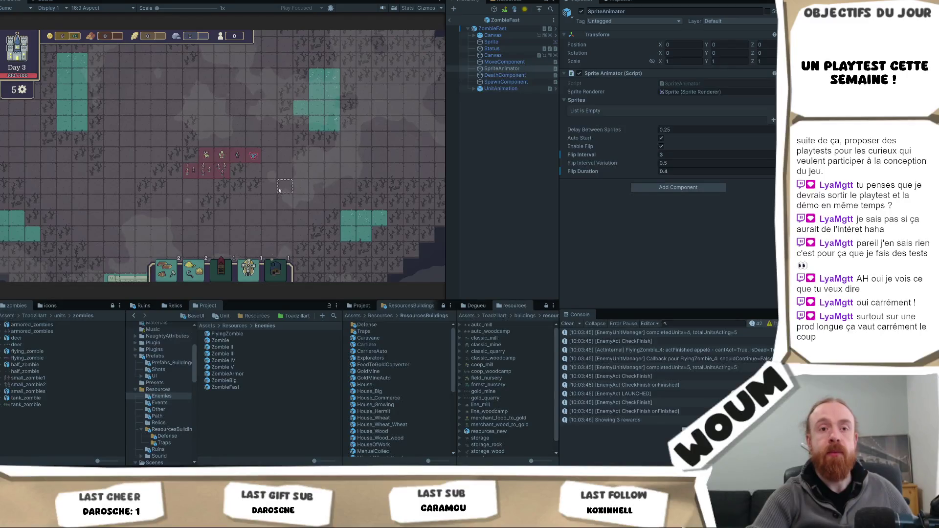
scroll(280, 190, "up", 2)
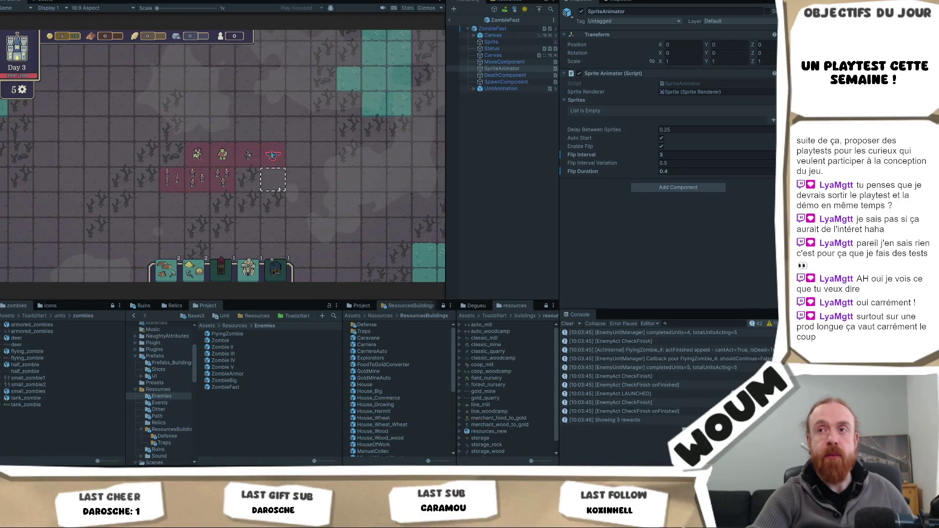
scroll(279, 189, "down", 2)
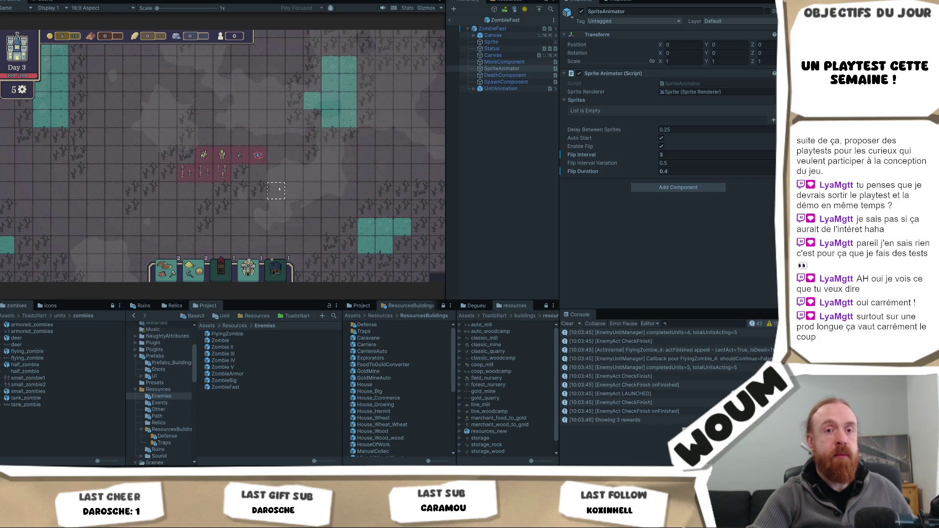
left_click_drag(280, 190, 274, 186)
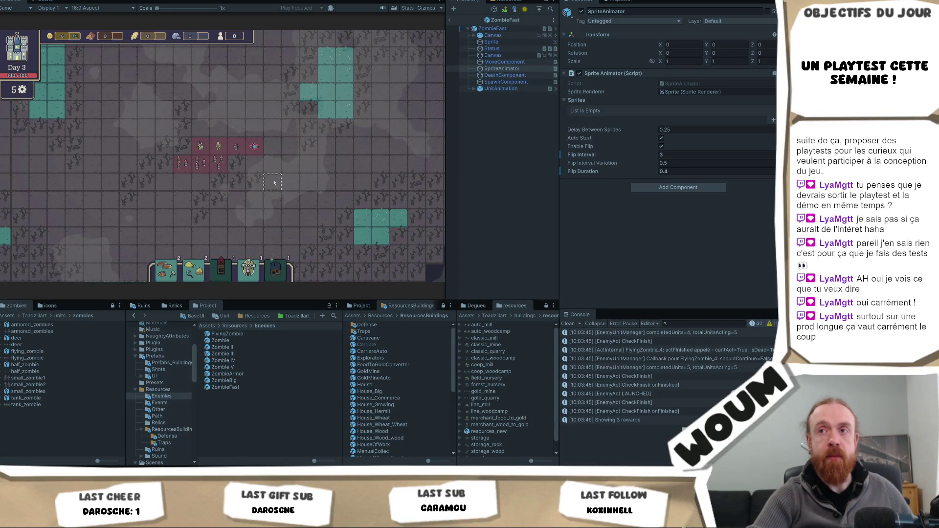
scroll(275, 183, "up", 1)
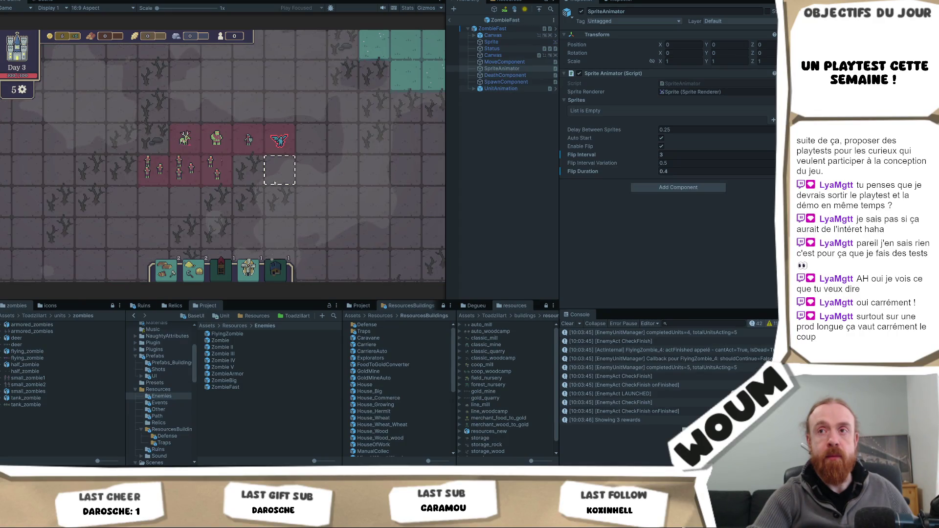
scroll(275, 183, "up", 1)
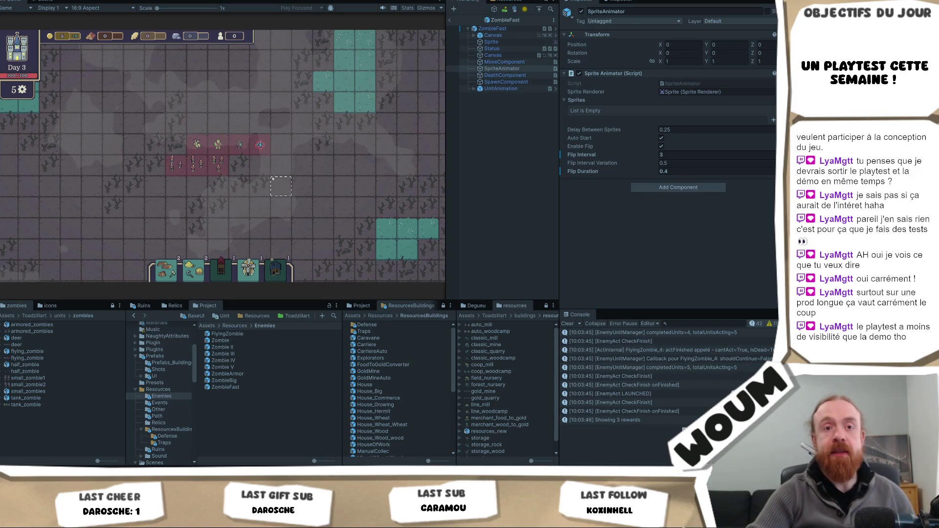
key("d")
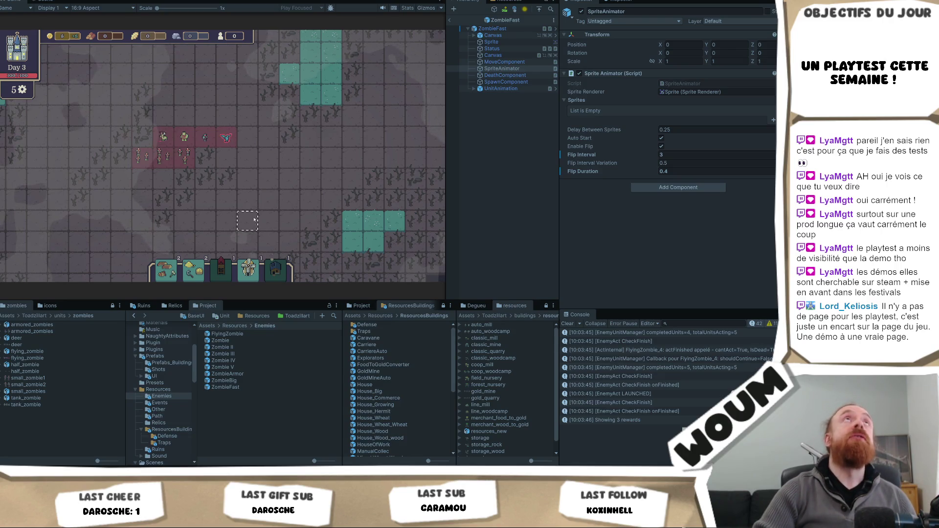
key("a")
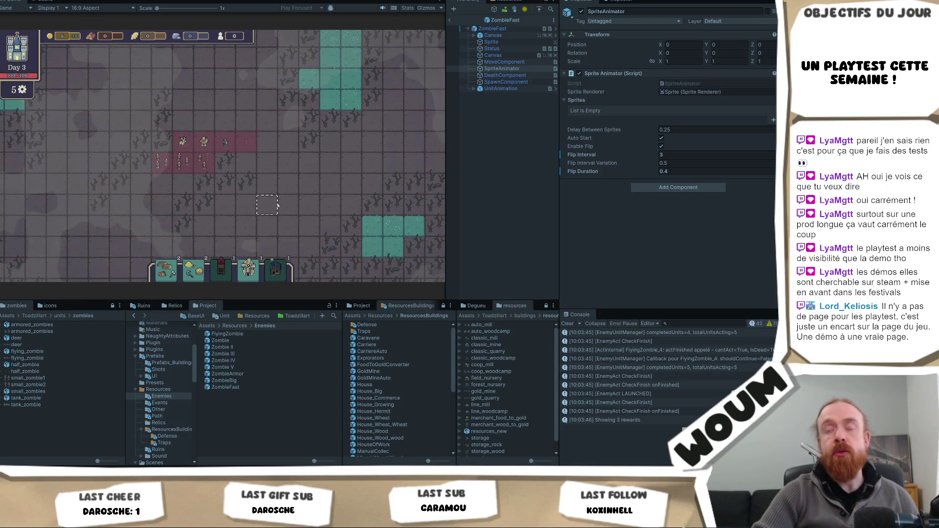
key("a")
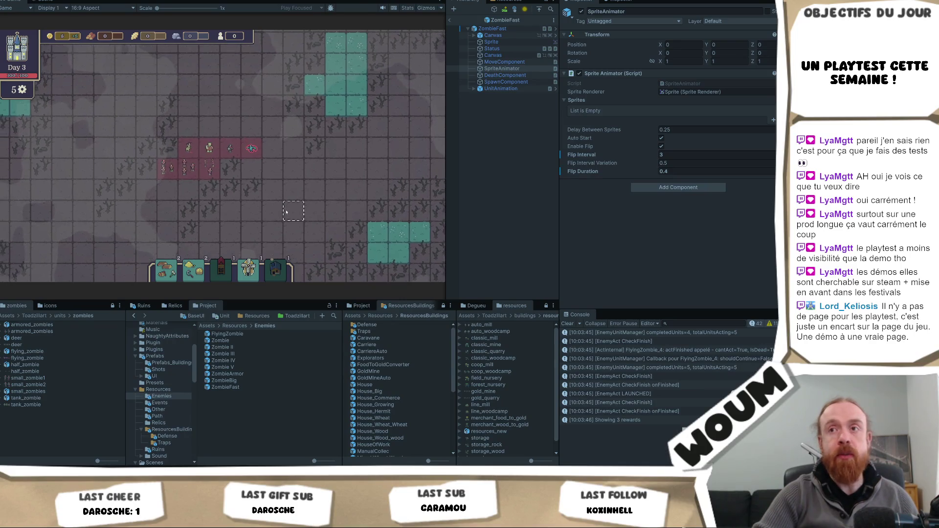
key("d")
key("w")
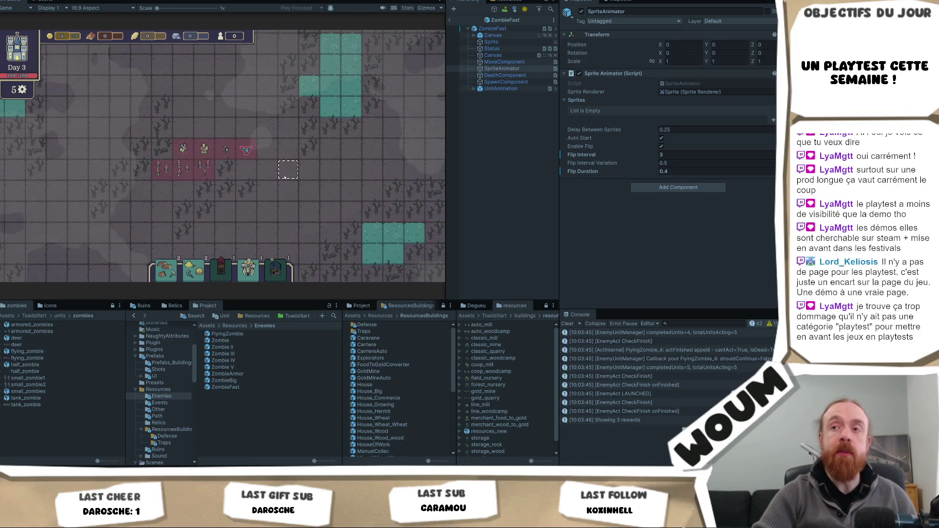
left_click_drag(283, 178, 280, 205)
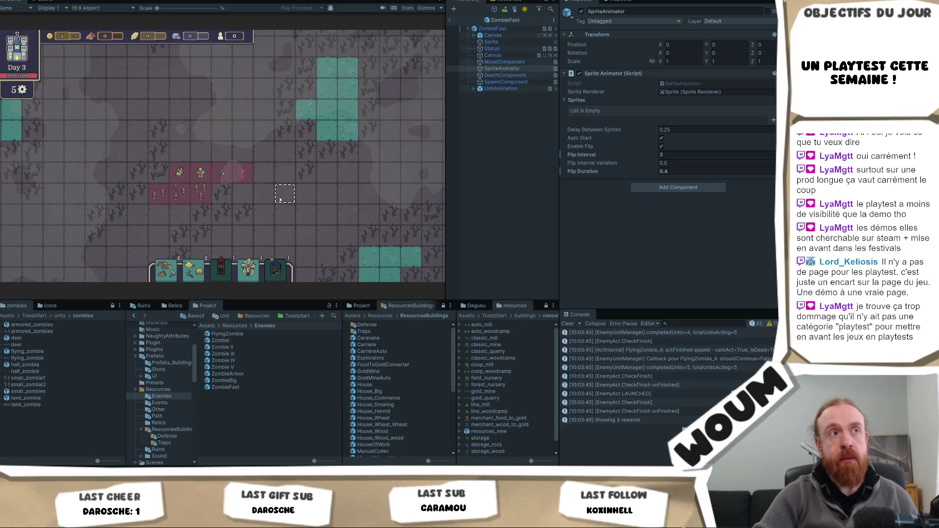
left_click_drag(280, 199, 270, 190)
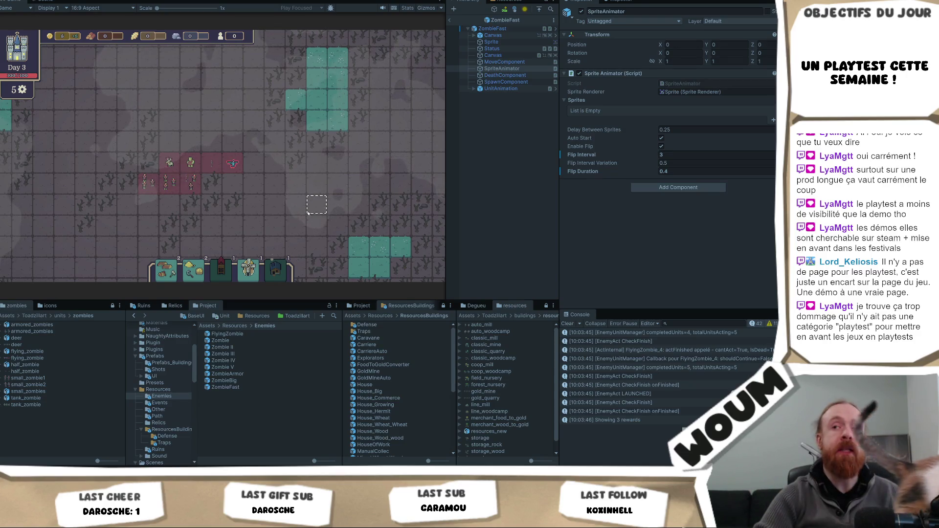
left_click_drag(310, 206, 312, 202)
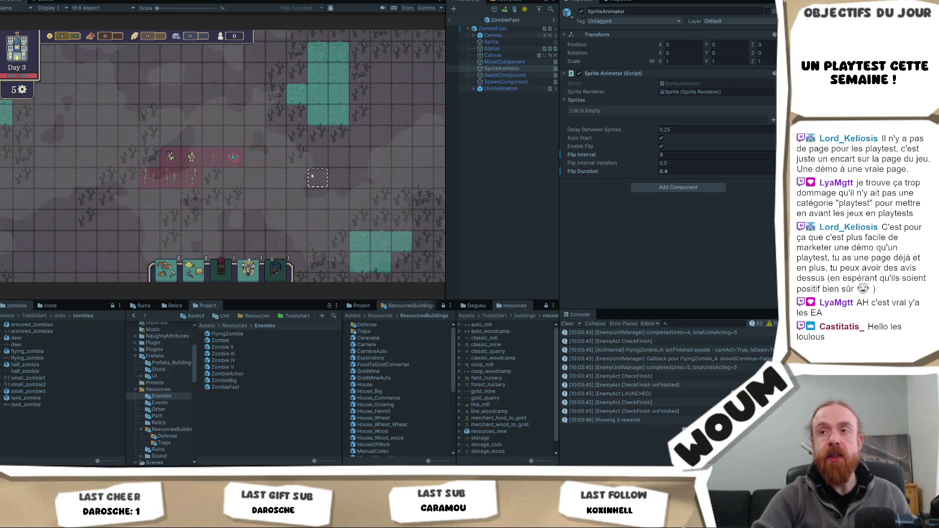
left_click_drag(304, 205, 327, 179)
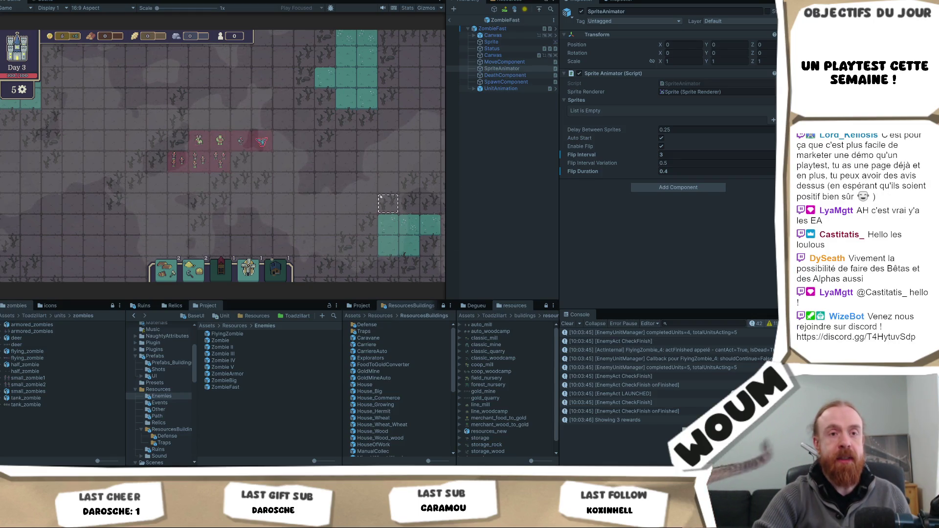
key("d")
key("w")
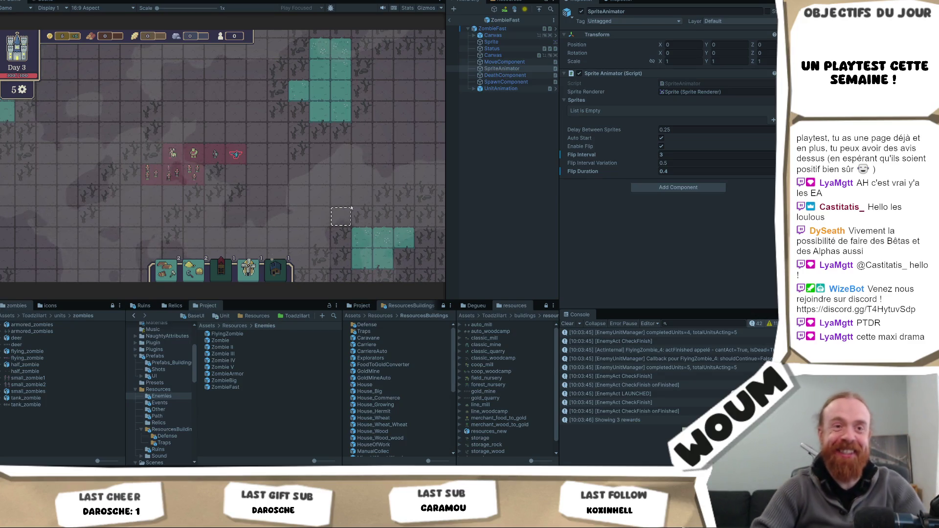
key("d")
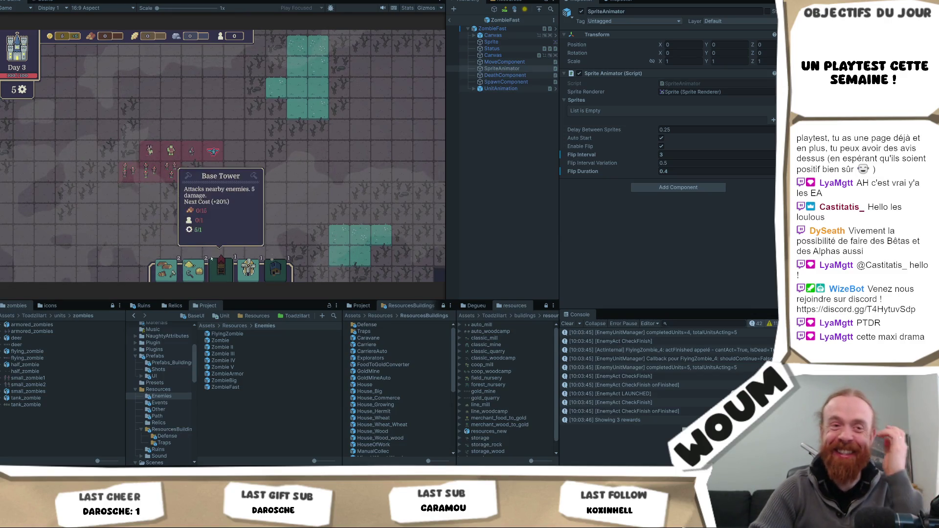
key("a")
key("w")
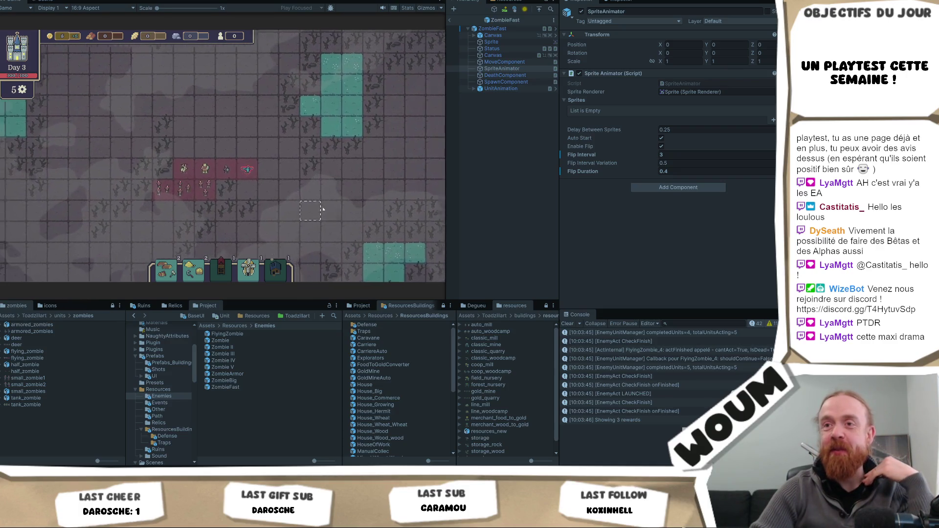
scroll(323, 209, "down", 4)
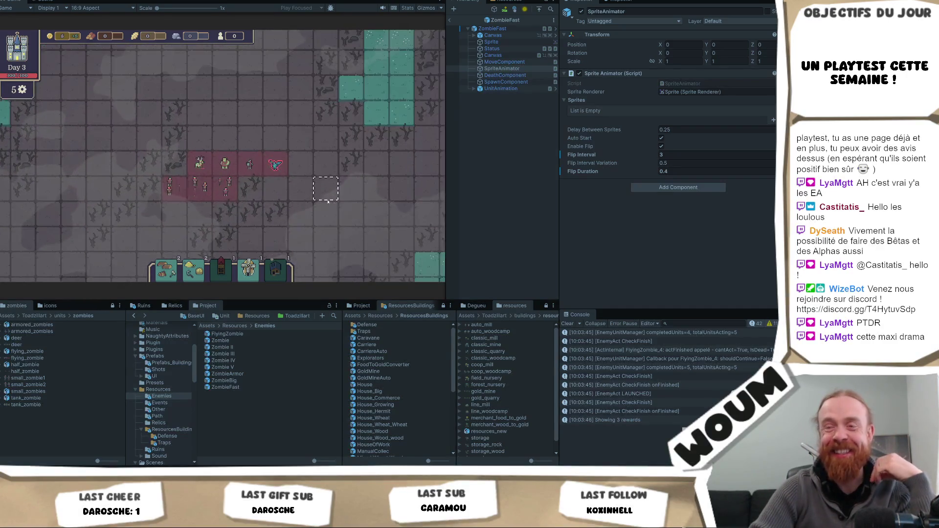
scroll(305, 215, "up", 2)
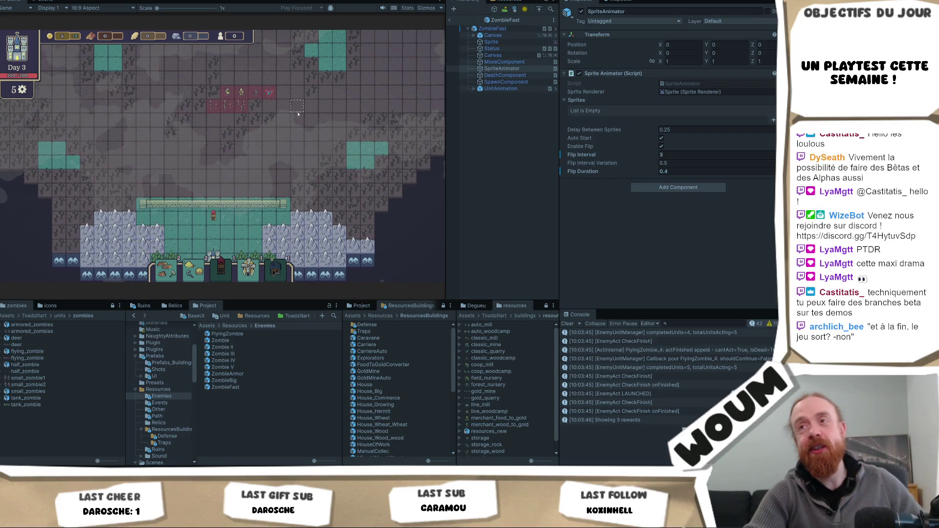
left_click_drag(298, 113, 241, 155)
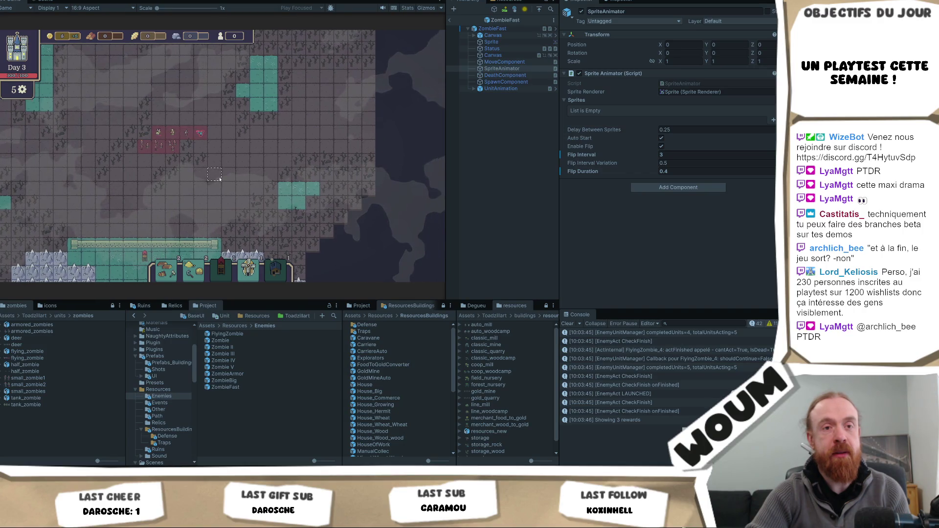
mouse_move(214, 171)
left_mouse_down()
mouse_move(226, 182)
mouse_move(233, 162)
left_mouse_up()
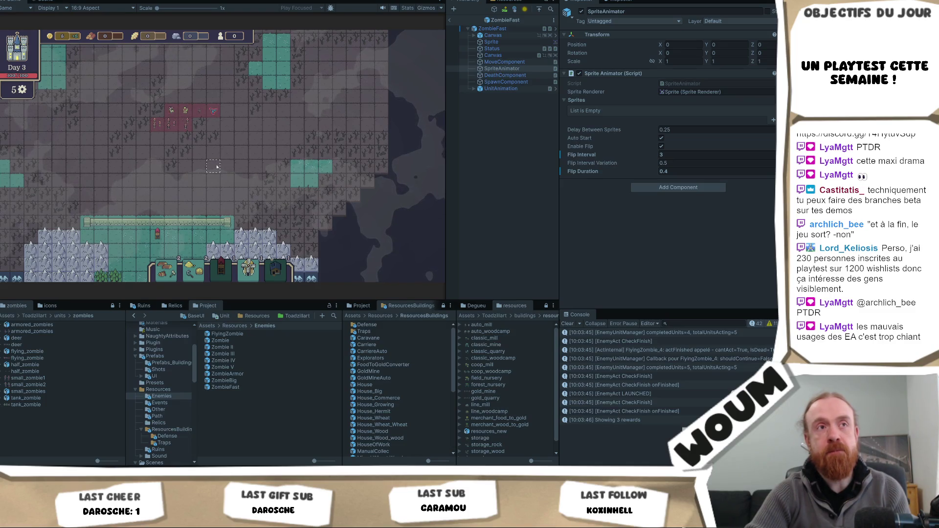
mouse_move(215, 166)
left_mouse_down()
mouse_move(236, 194)
mouse_move(224, 188)
mouse_move(266, 184)
mouse_move(272, 167)
left_mouse_up()
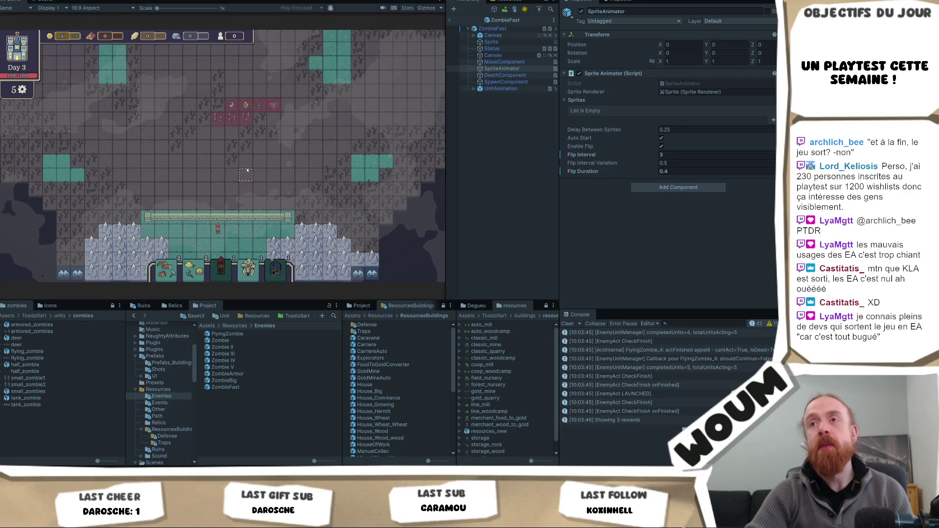
Pan the game map down to the base walls and back up, keeping the zombies in view.
scroll(247, 170, "up", 3)
scroll(260, 181, "up", 2)
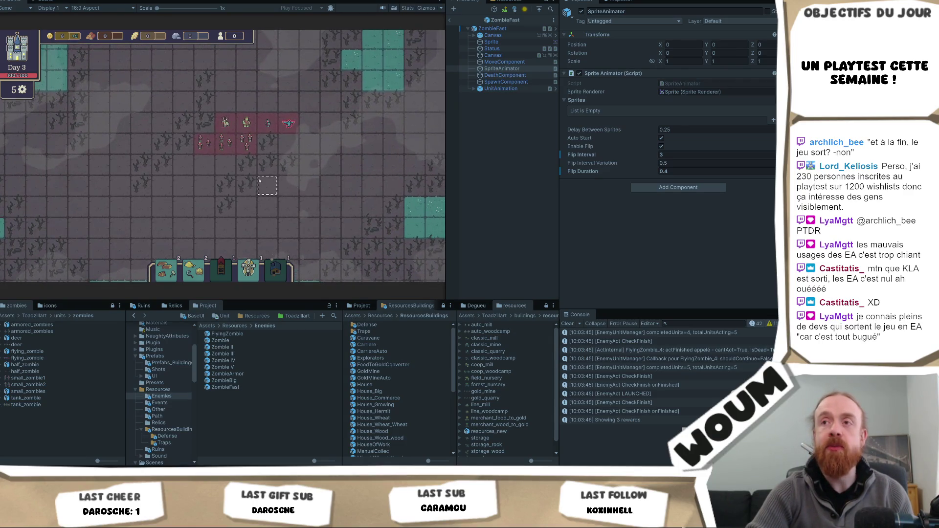
left_click_drag(260, 181, 257, 208)
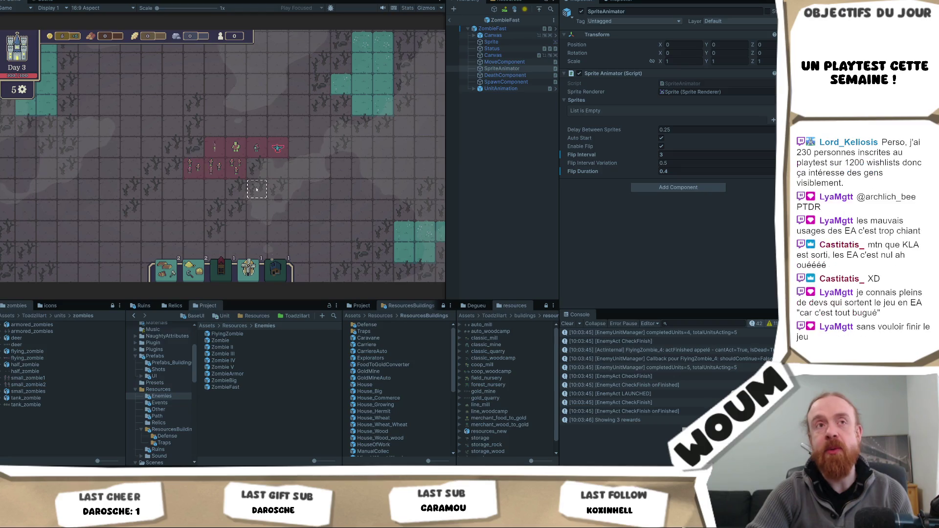
key("s")
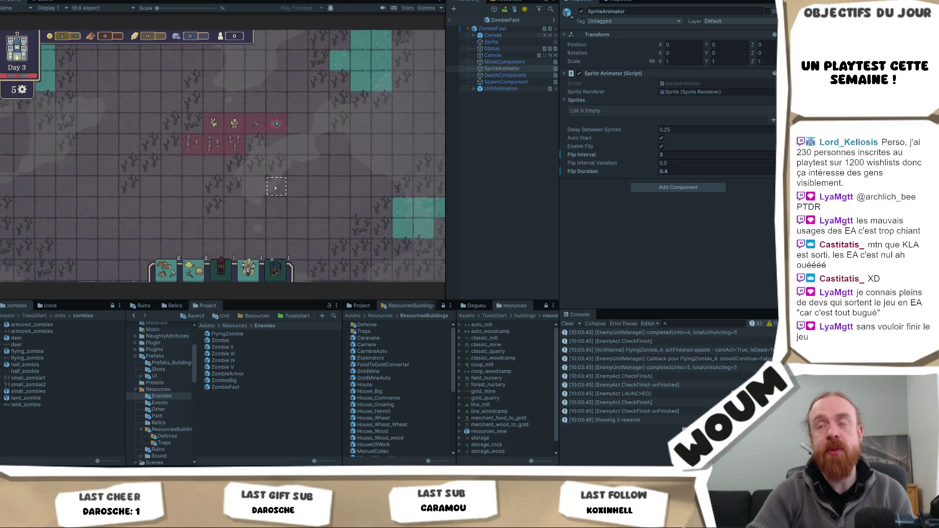
key("w")
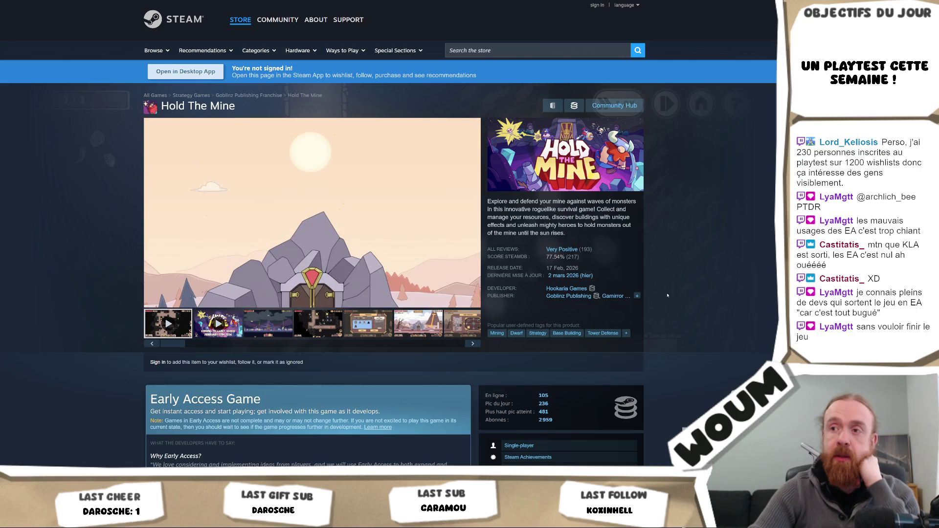
Browse the Hold The Mine store page screenshots and bundles, then return to Unity.
left_click(314, 329)
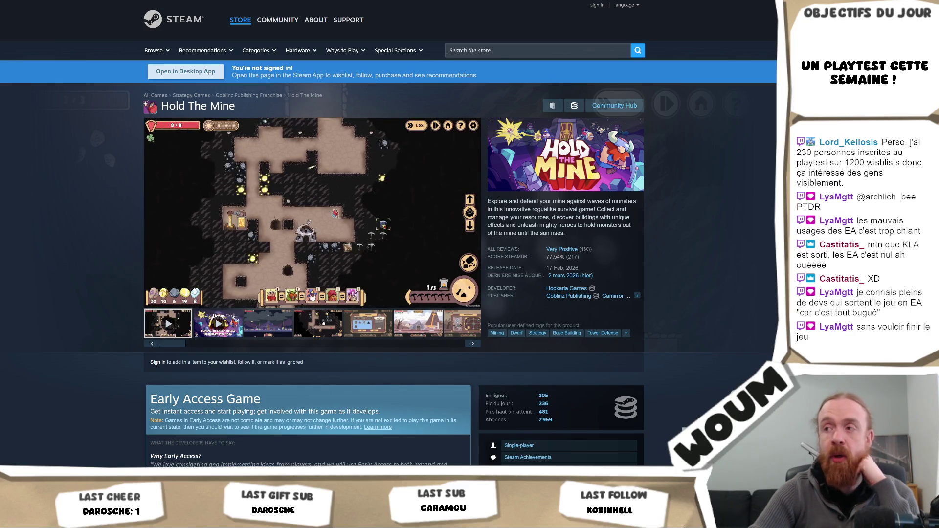
scroll(323, 323, "down", 3)
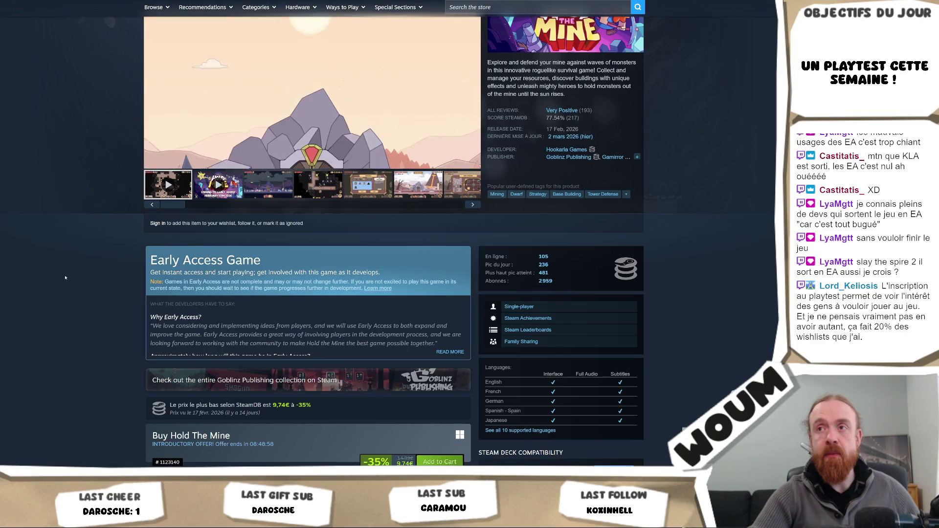
scroll(65, 277, "down", 3)
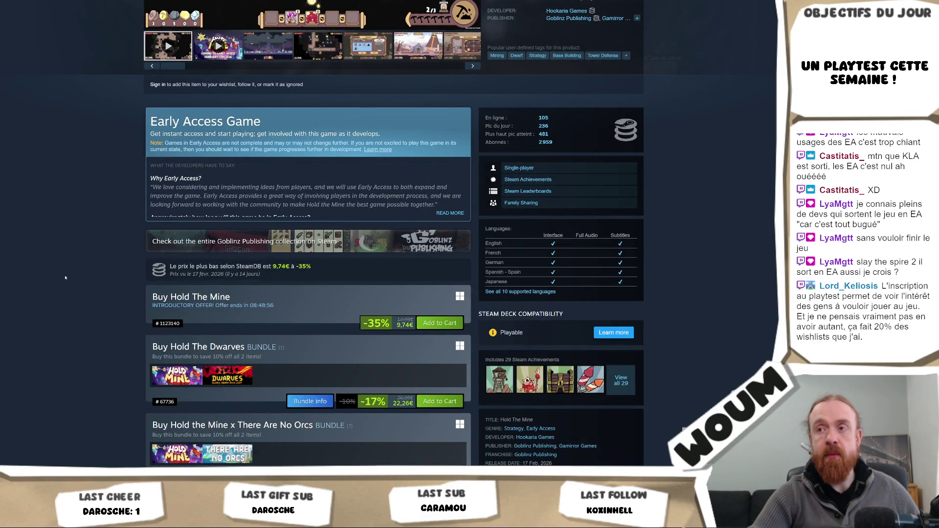
scroll(65, 277, "down", 5)
scroll(65, 276, "up", 10)
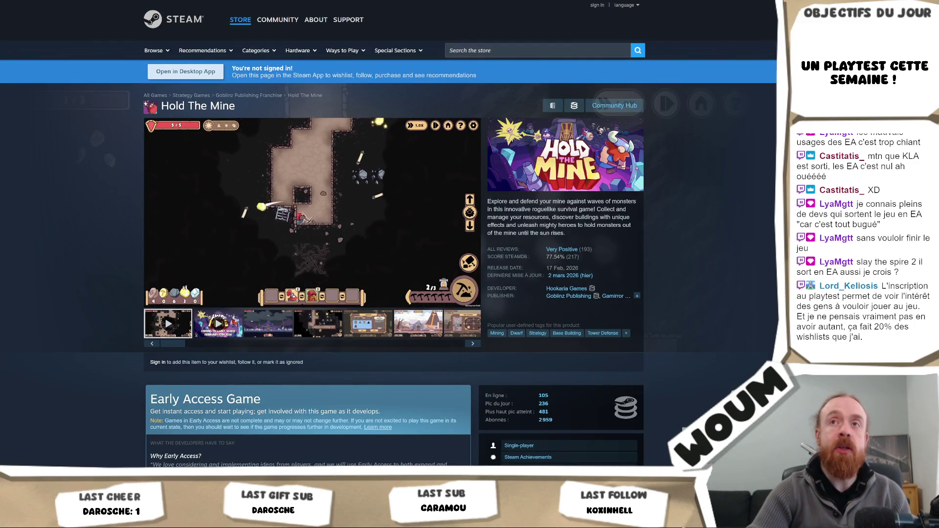
key("alt+Tab")
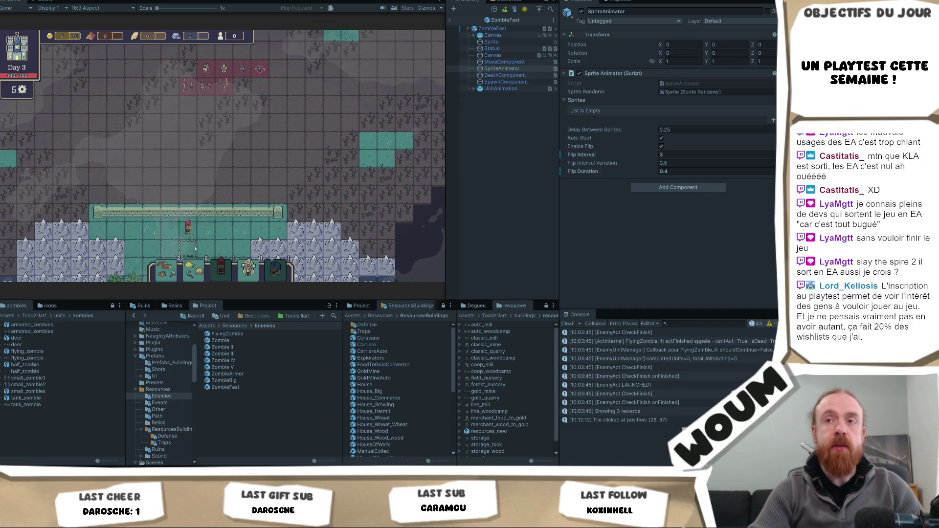
Pan the map down and click the tile at (21, 37) so the console logs it.
mouse_move(255, 183)
left_mouse_down()
mouse_move(279, 112)
mouse_move(263, 221)
left_mouse_up()
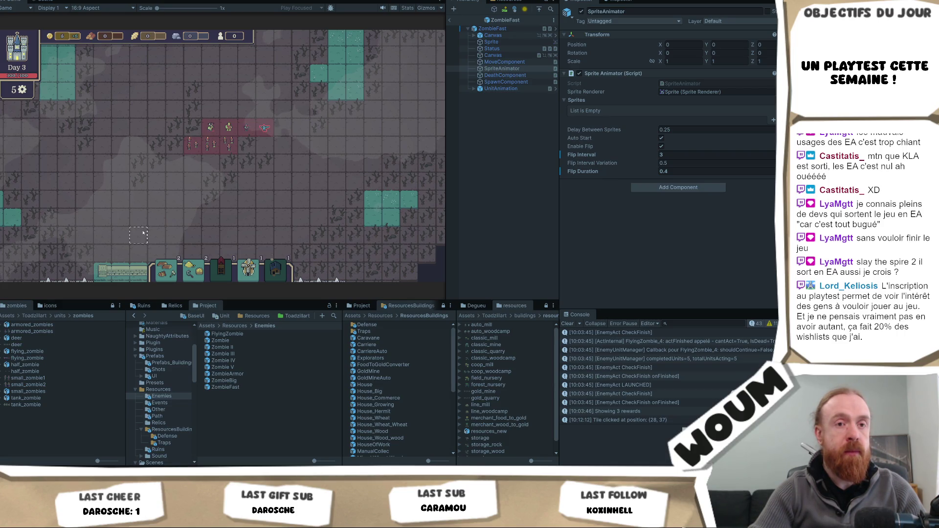
left_click(175, 197)
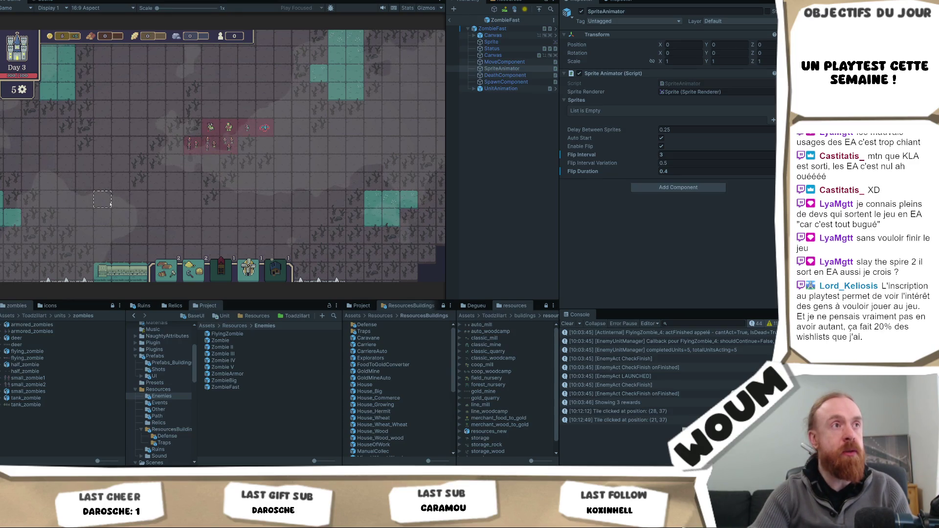
Pan the map to the bottom wall row and select a zombie tile to see its stats.
scroll(132, 181, "down", 3)
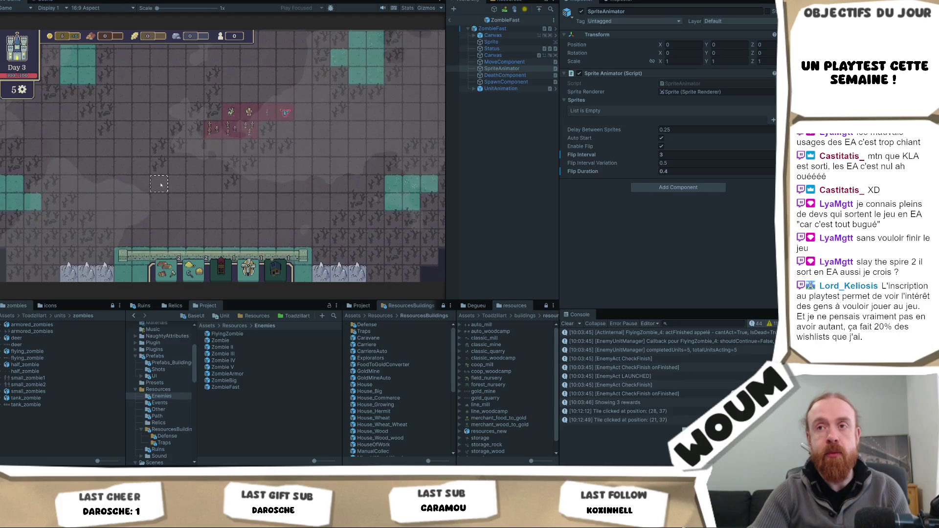
scroll(150, 157, "up", 1)
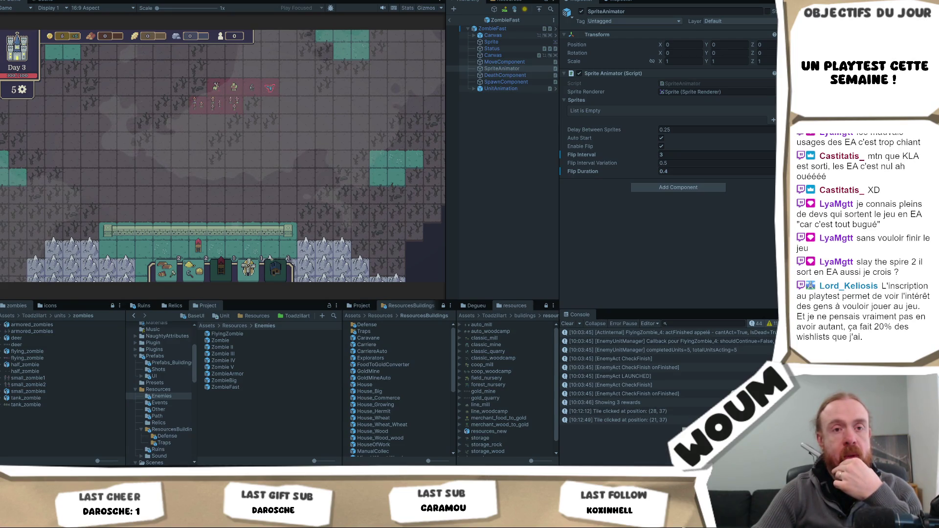
key("w")
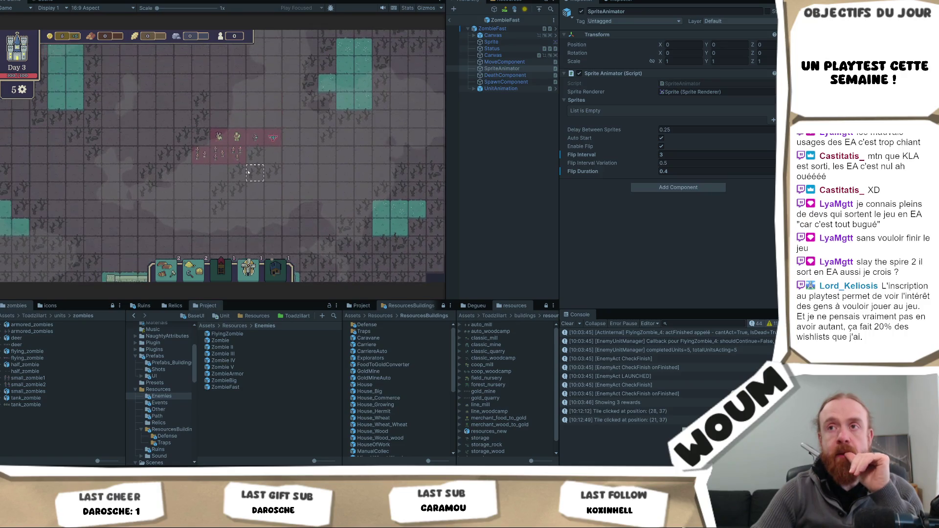
key("s")
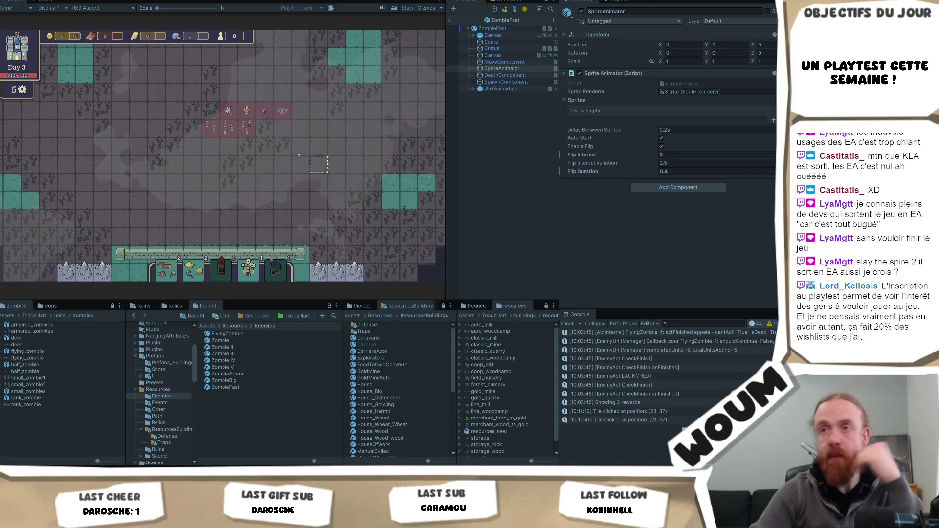
left_click(244, 131)
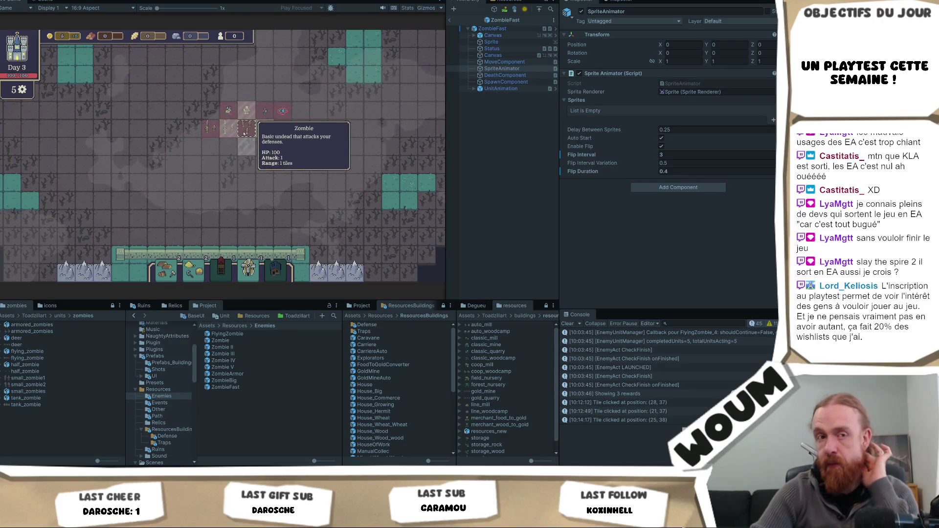
Pan and zoom toward the zombie group and select the zombie tile at (24, 38).
mouse_move(253, 129)
left_mouse_down()
mouse_move(248, 192)
mouse_move(283, 226)
left_mouse_up()
scroll(288, 196, "up", 2)
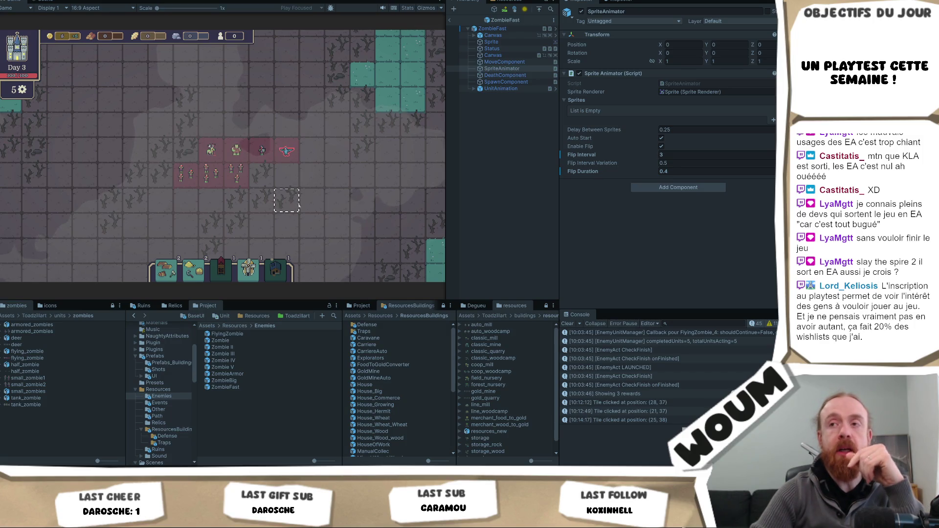
scroll(296, 182, "down", 3)
scroll(295, 182, "down", 3)
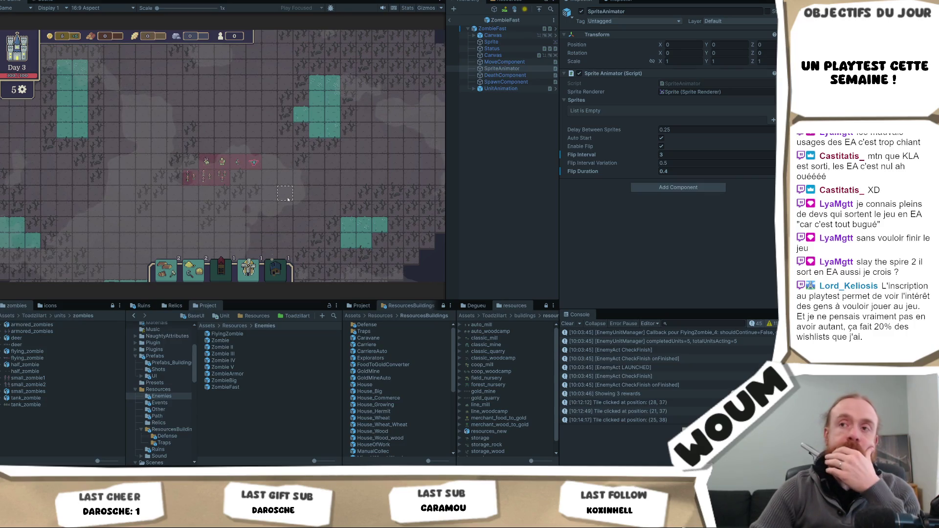
mouse_move(260, 164)
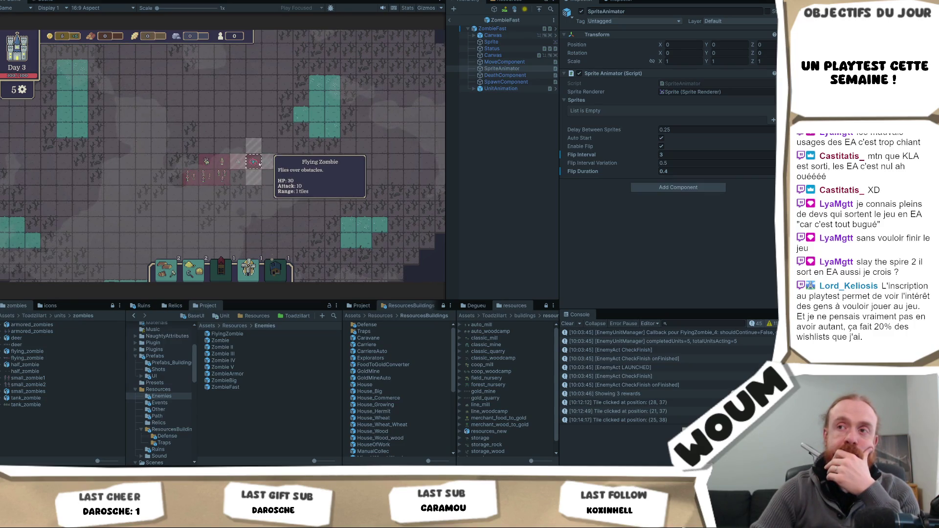
scroll(243, 206, "up", 1)
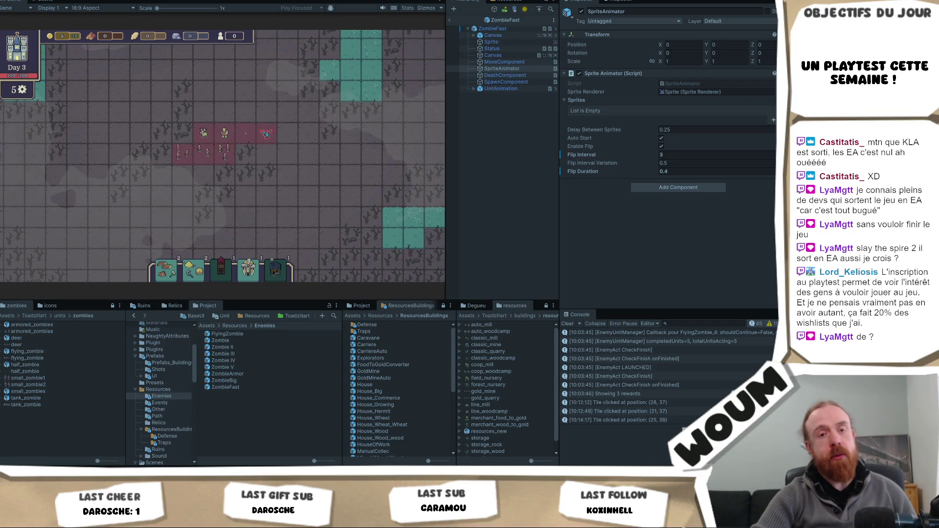
scroll(283, 199, "up", 3)
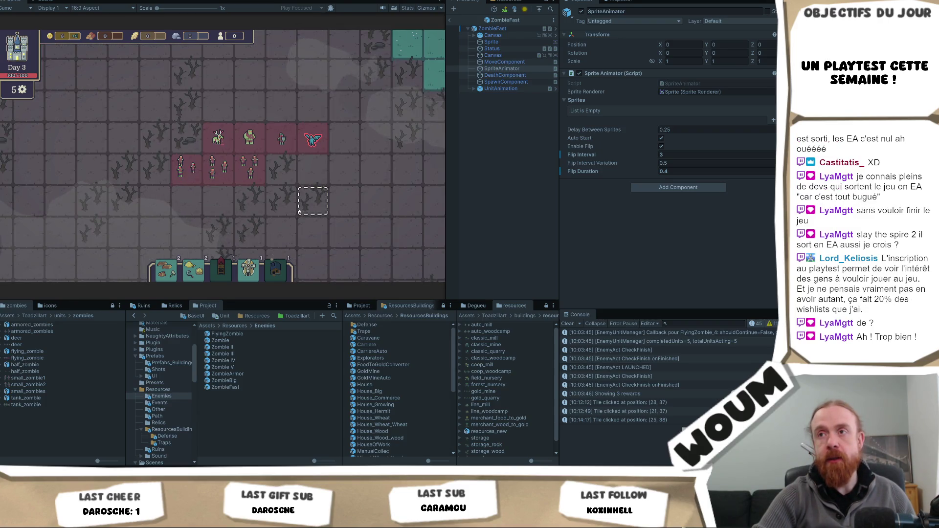
mouse_move(215, 177)
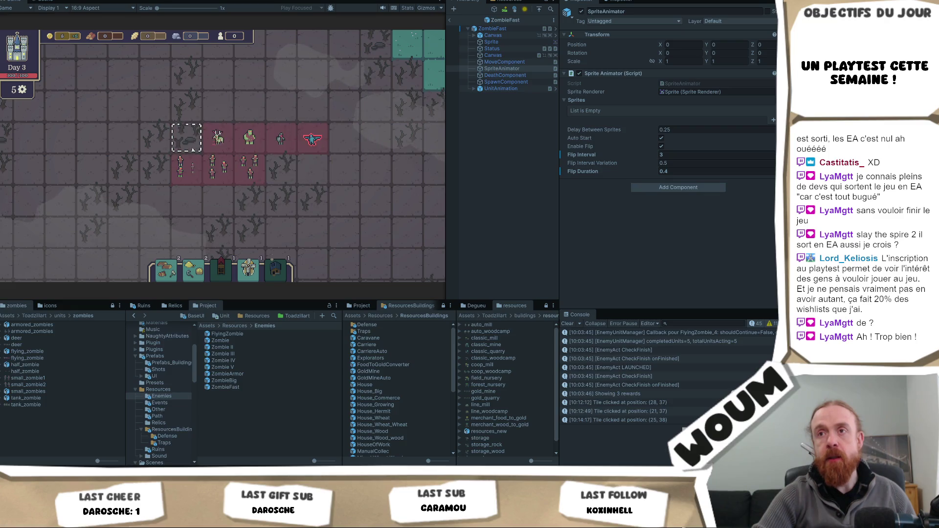
scroll(303, 196, "down", 3)
scroll(301, 200, "up", 3)
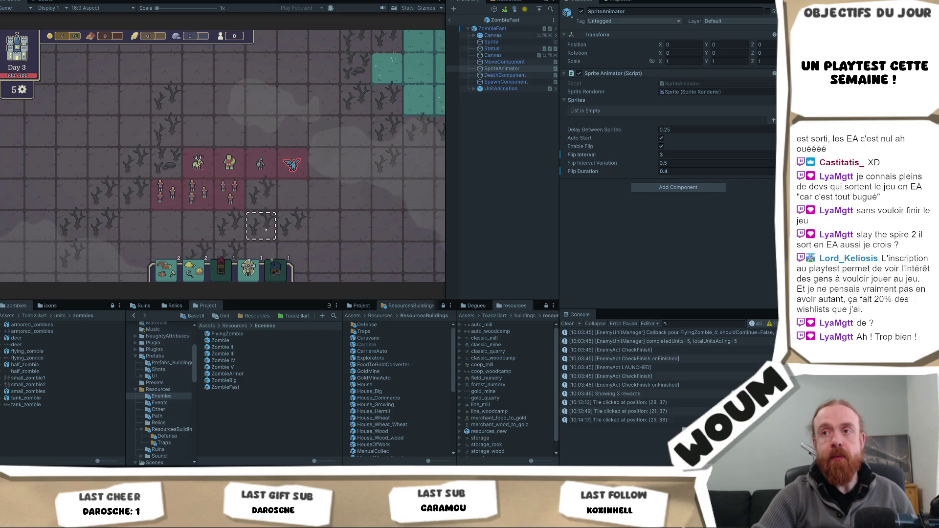
scroll(274, 196, "down", 3)
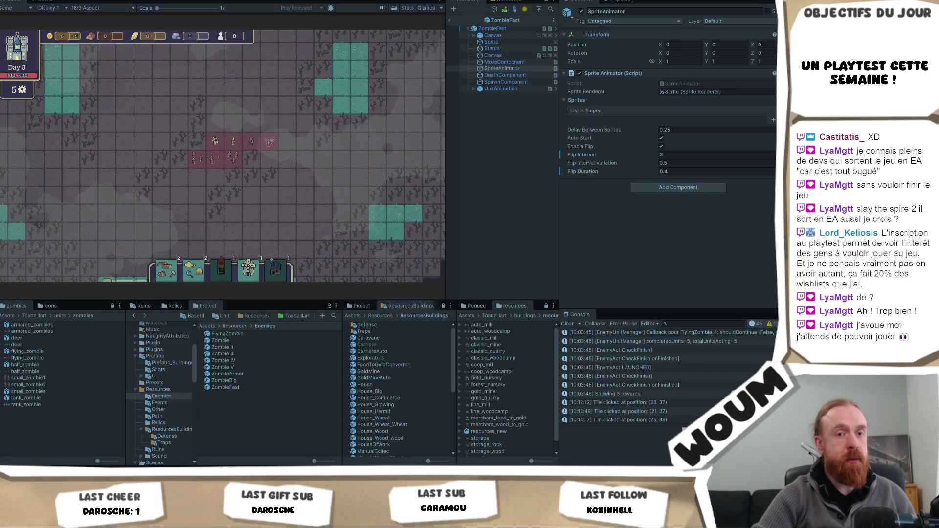
left_click(233, 157)
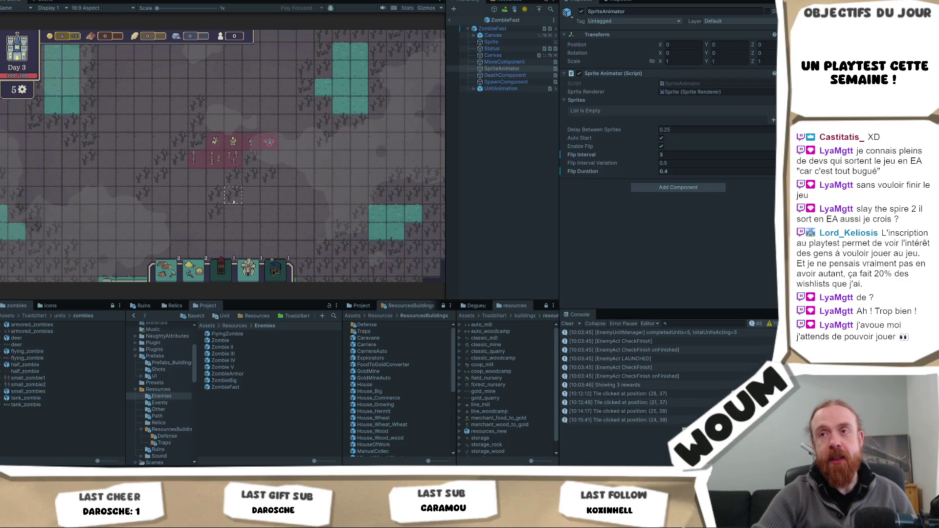
Leave ZombieFast prefab editing to return to the running scene's hierarchy.
scroll(240, 195, "up", 2)
scroll(244, 200, "up", 1)
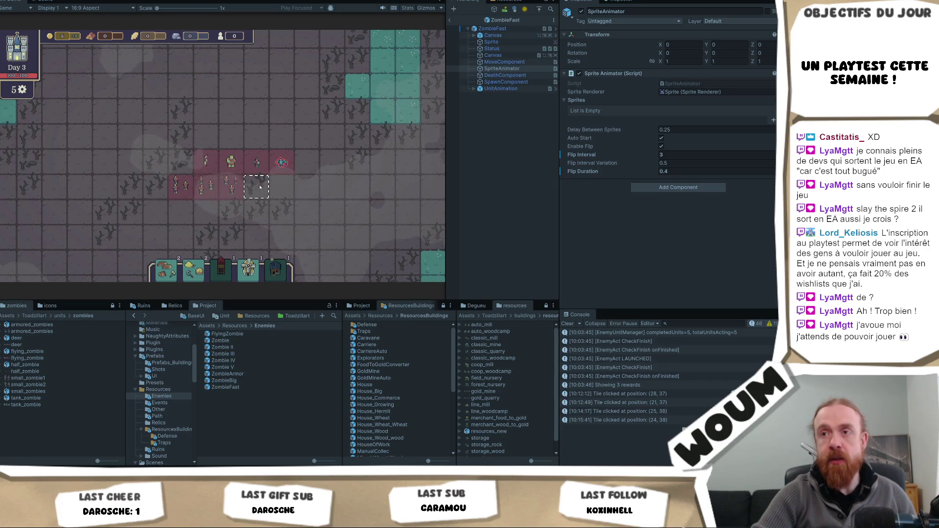
mouse_move(226, 190)
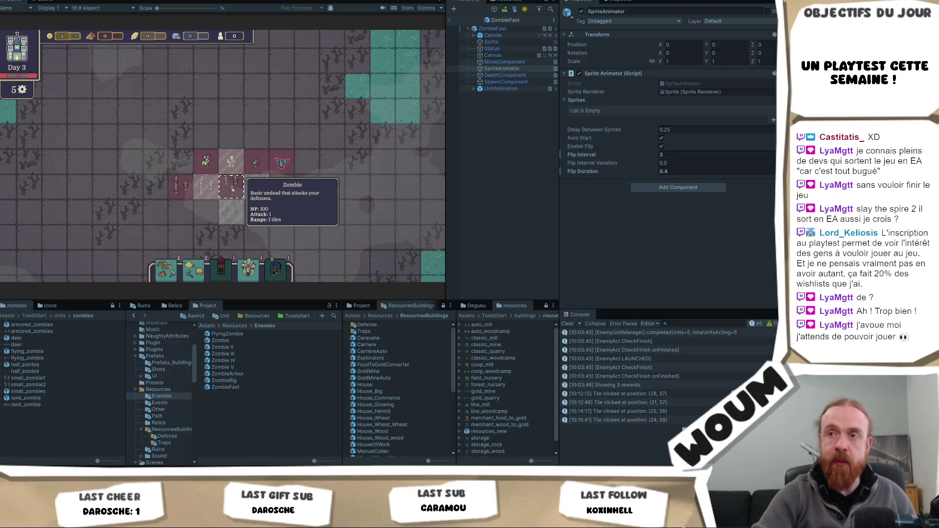
left_click(450, 20)
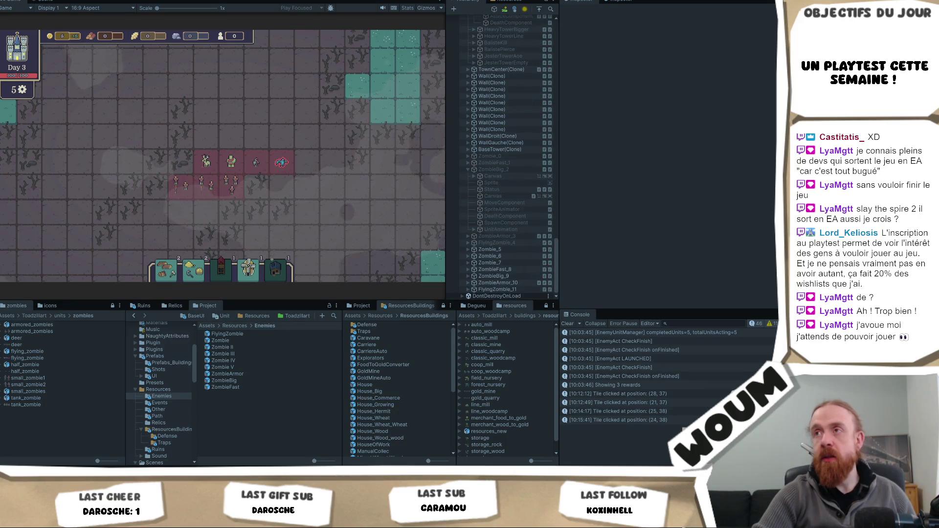
Stop Play mode and scroll the Hierarchy back to the top.
key("ctrl+p")
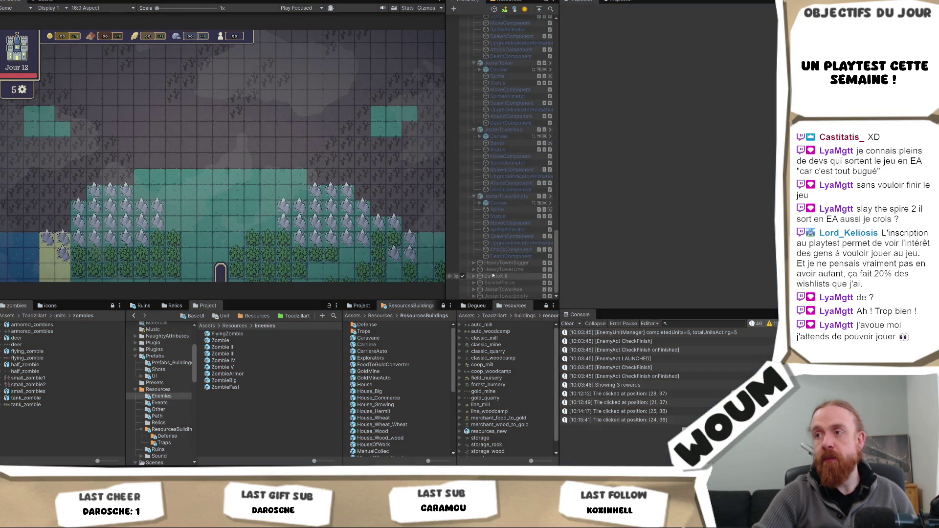
mouse_move(556, 274)
left_mouse_down()
mouse_move(557, 209)
mouse_move(557, 297)
left_mouse_up()
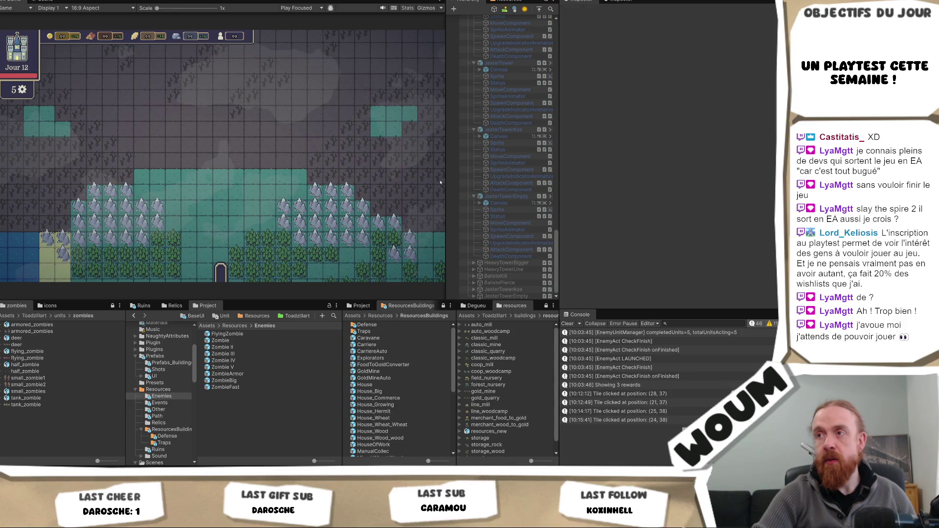
scroll(488, 235, "up", 5)
scroll(484, 220, "up", 10)
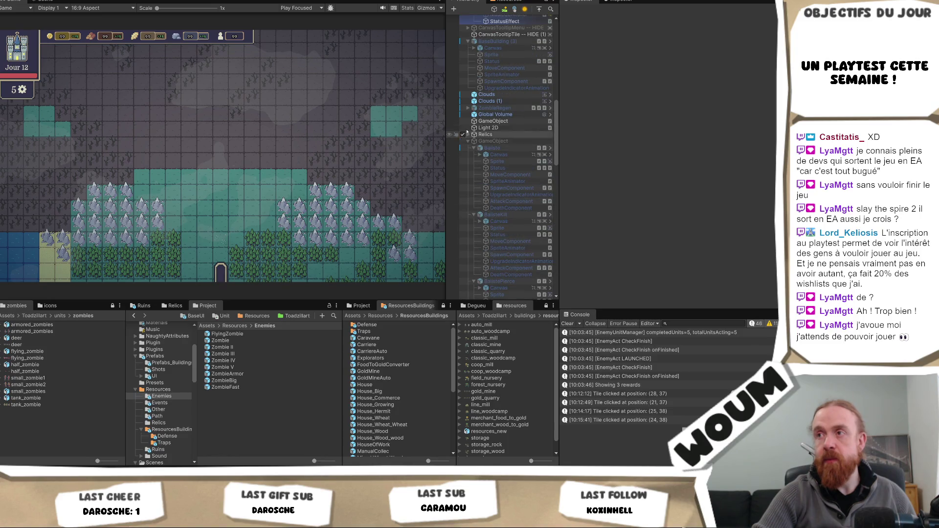
scroll(469, 206, "up", 5)
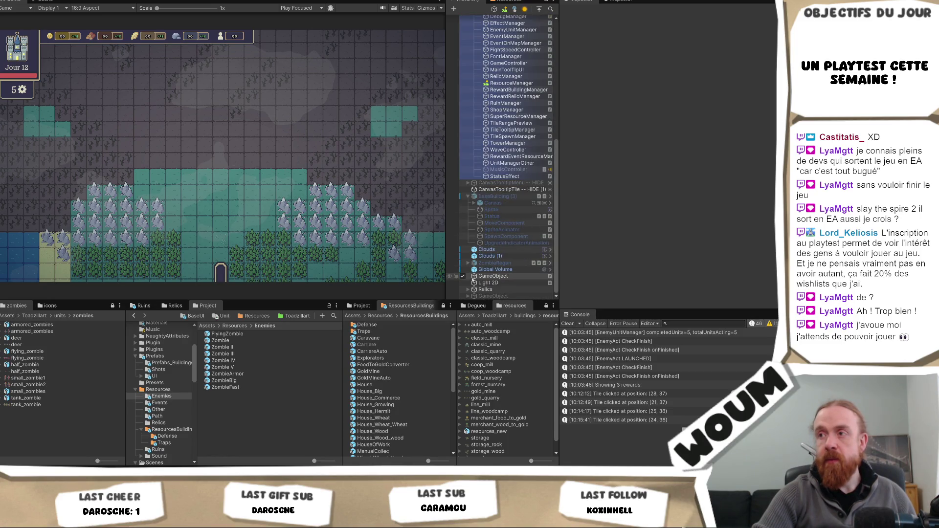
scroll(472, 280, "up", 7)
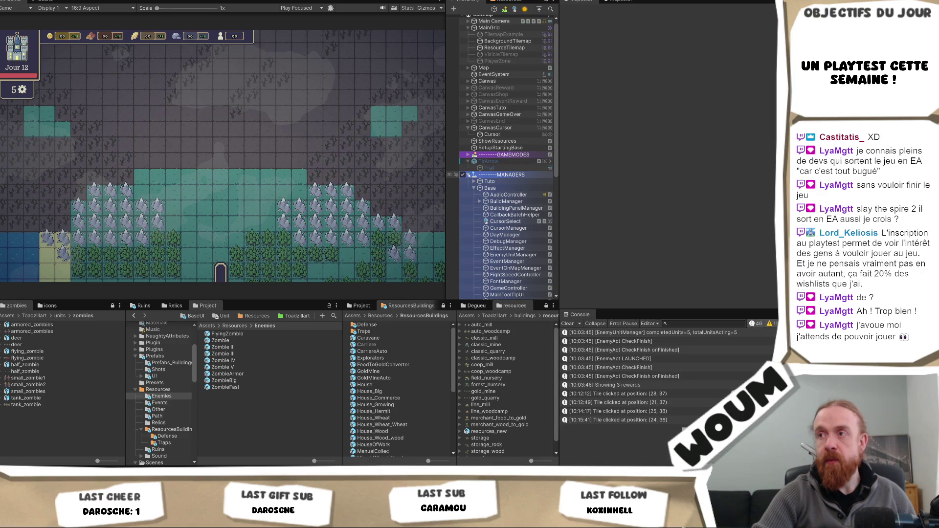
Collapse the MANAGERS group and browse the object creation menu without adding anything.
left_click(468, 174)
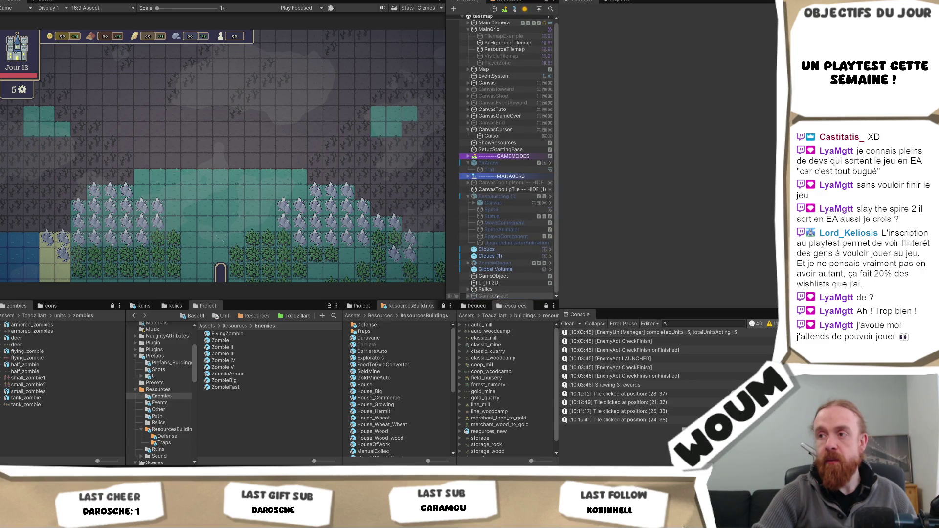
right_click(491, 283)
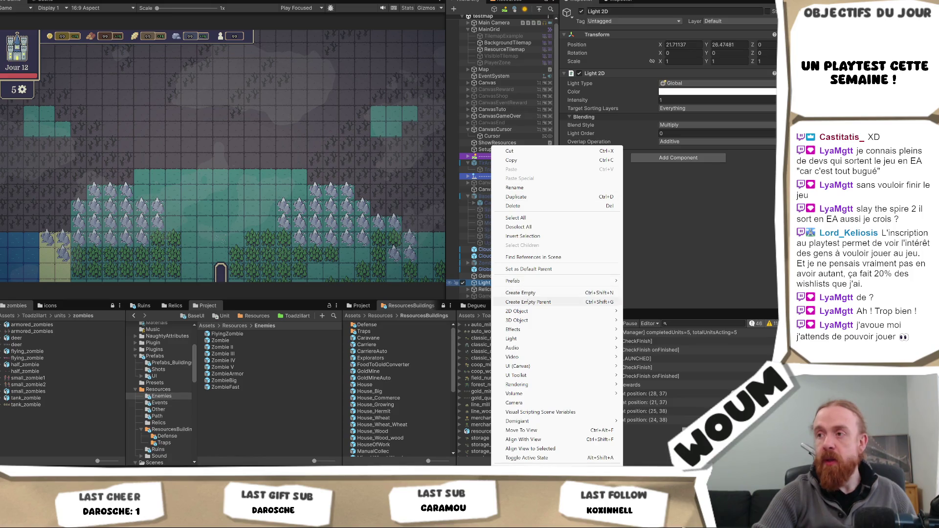
mouse_move(575, 312)
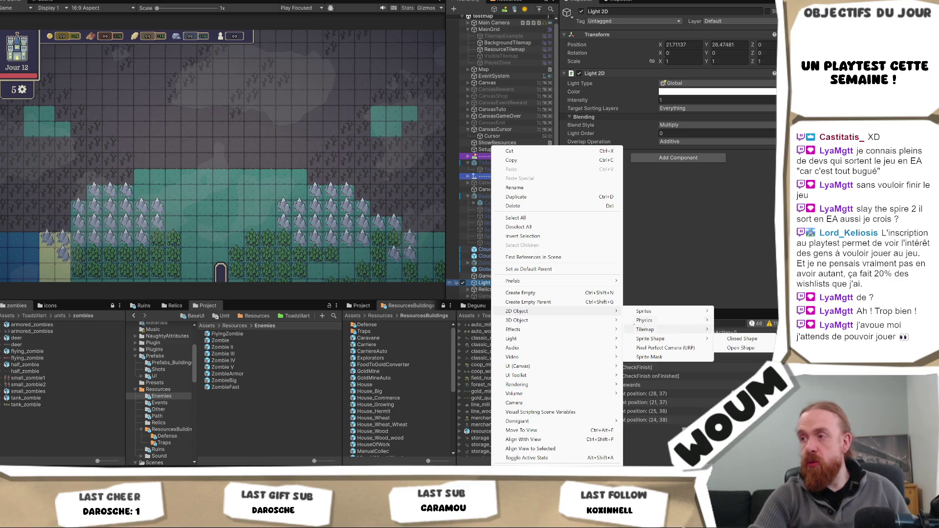
mouse_move(601, 321)
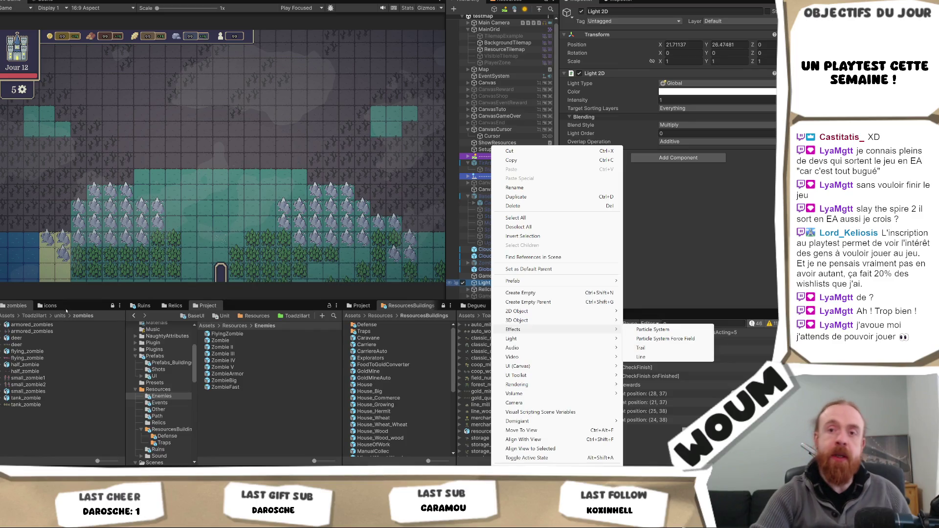
key("Escape")
key("Escape")
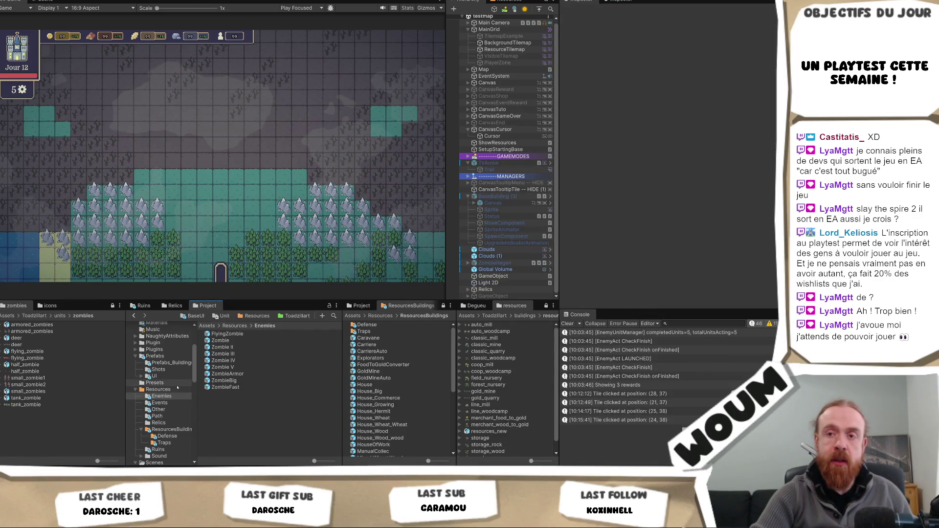
In the Project window, navigate into Kenney > Particle samples.
scroll(168, 405, "down", 2)
scroll(168, 407, "down", 2)
scroll(168, 408, "up", 10)
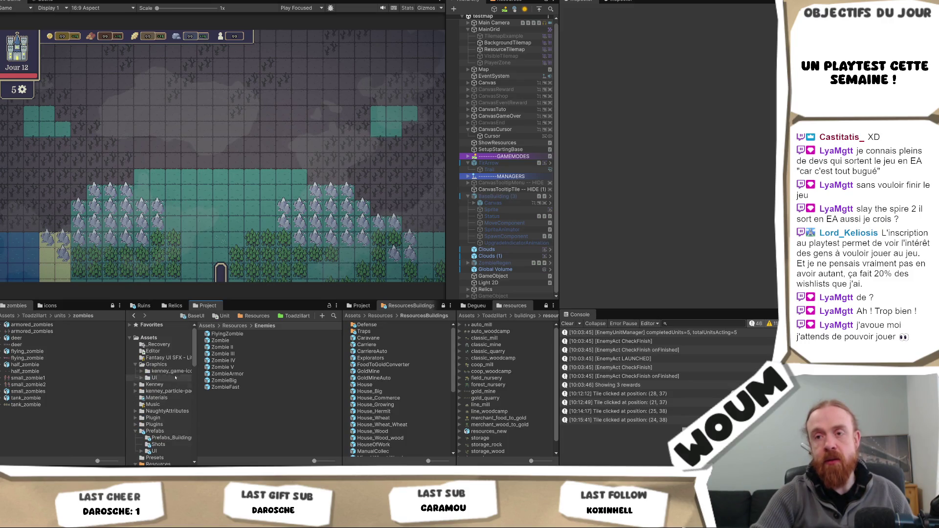
left_click(168, 393)
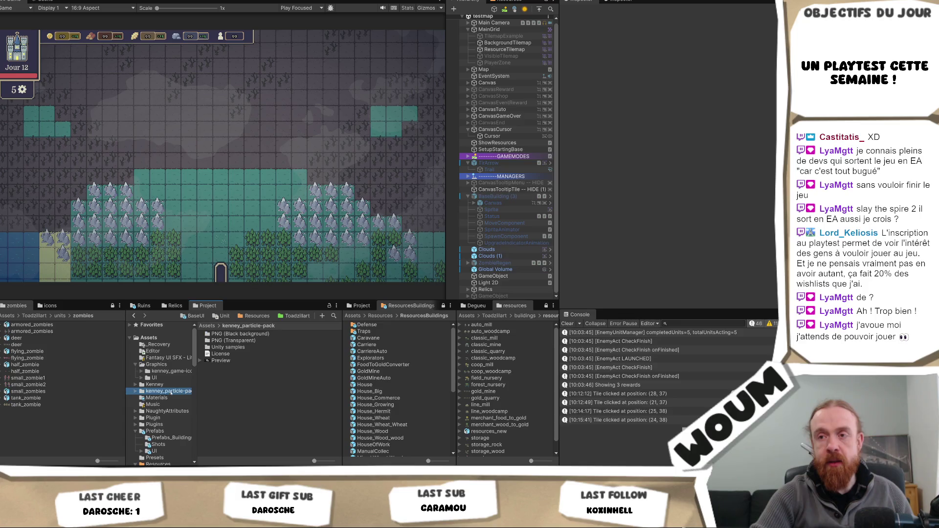
left_click(242, 348)
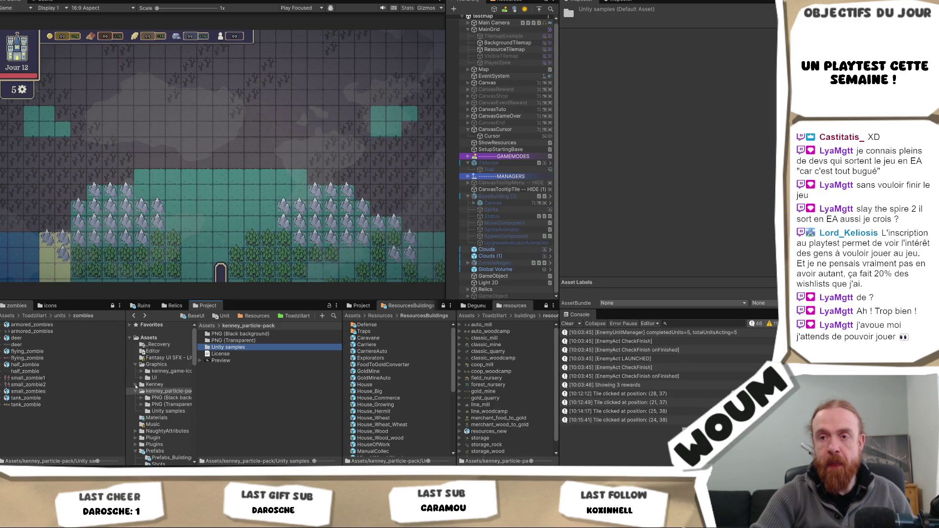
left_click(135, 384)
left_click(156, 385)
left_click(166, 391)
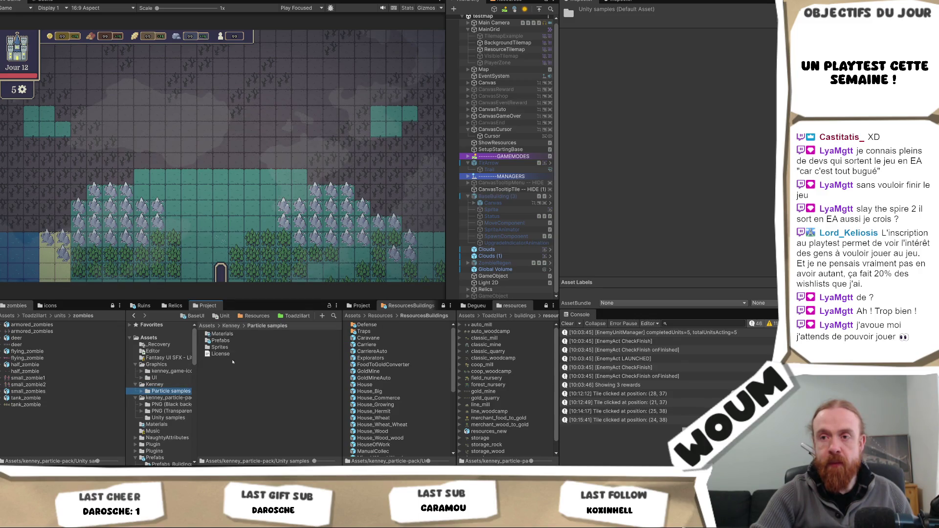
Open the Prefabs folder, inspect Sparks then Magic, and drag Magic into the Hierarchy.
left_click(230, 342)
double_click(231, 344)
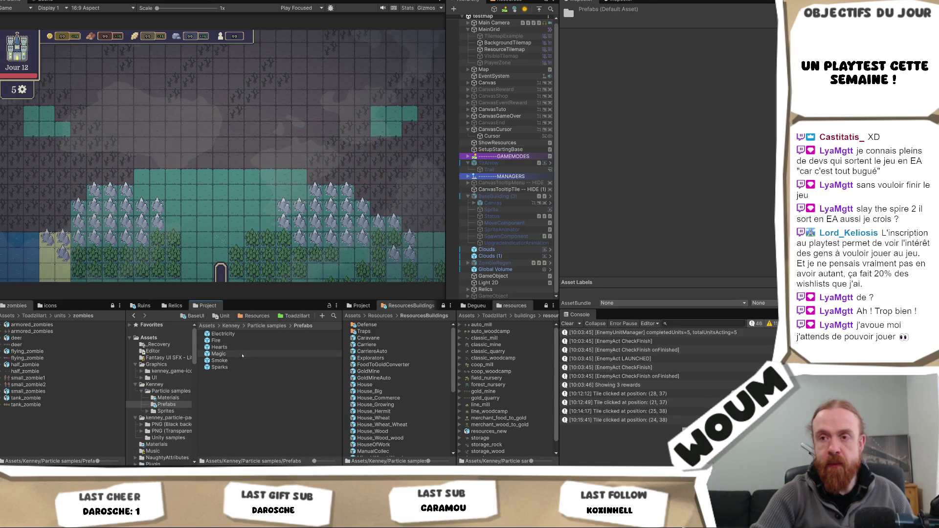
left_click(234, 367)
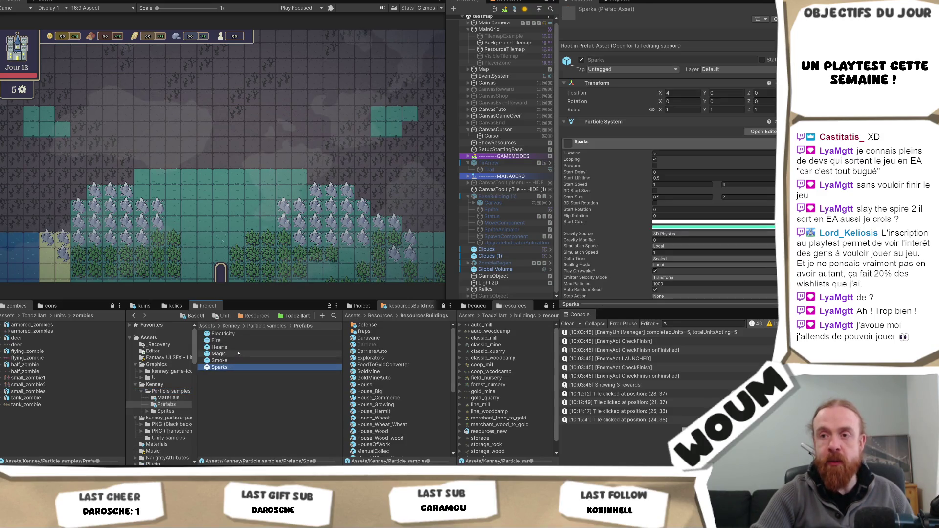
left_click(236, 354)
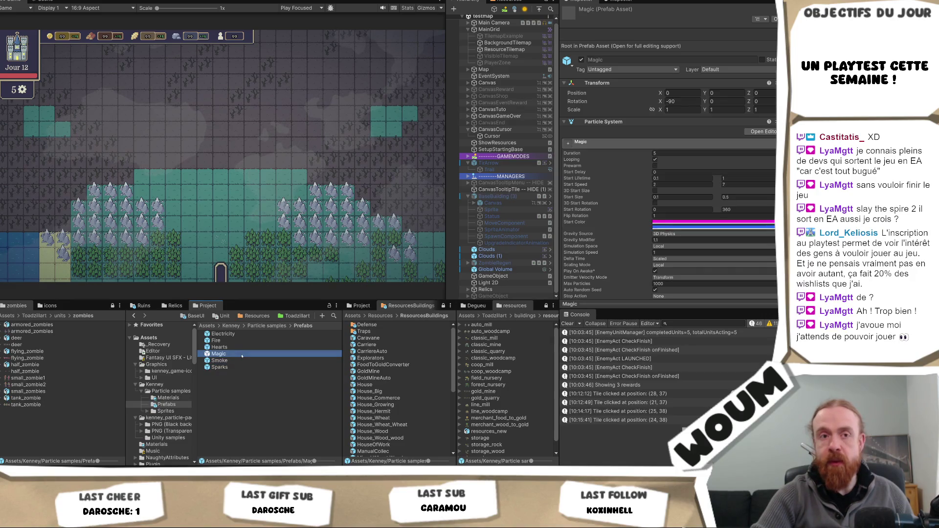
mouse_move(249, 352)
left_mouse_down()
mouse_move(274, 360)
mouse_move(462, 170)
mouse_move(465, 154)
left_mouse_up()
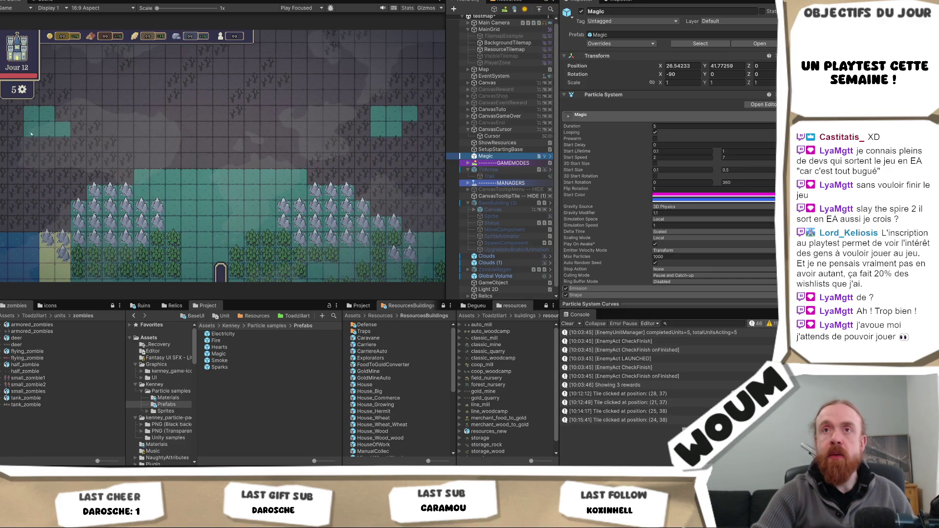
Frame the Magic particle system in the Scene view and scroll through its Particle System modules.
double_click(486, 156)
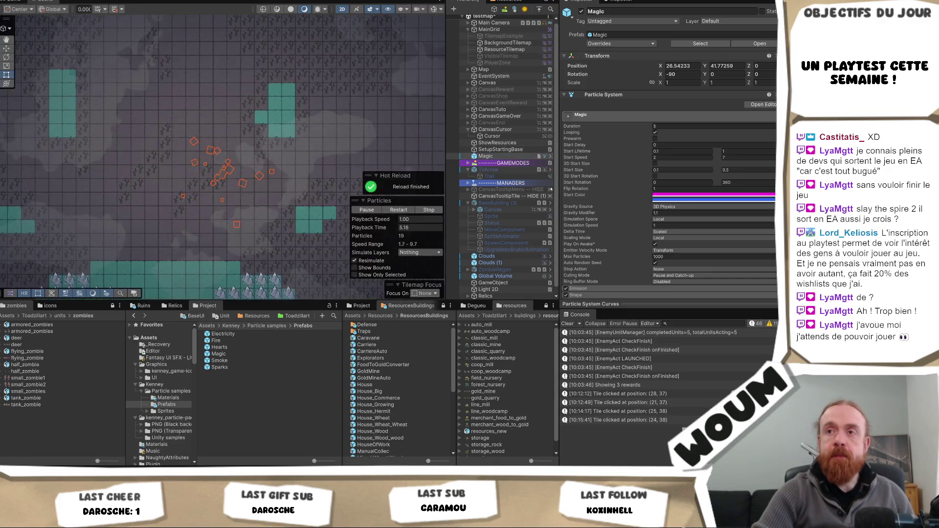
scroll(612, 234, "down", 5)
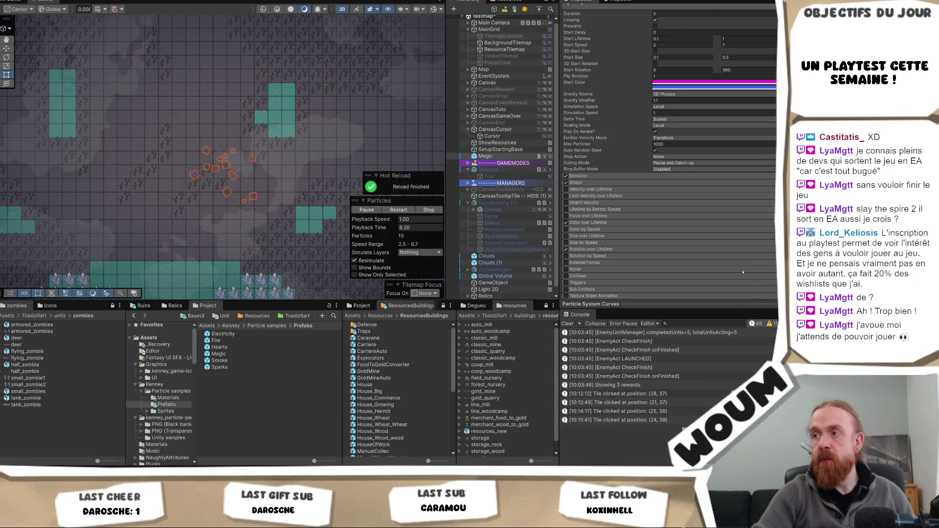
scroll(710, 220, "down", 2)
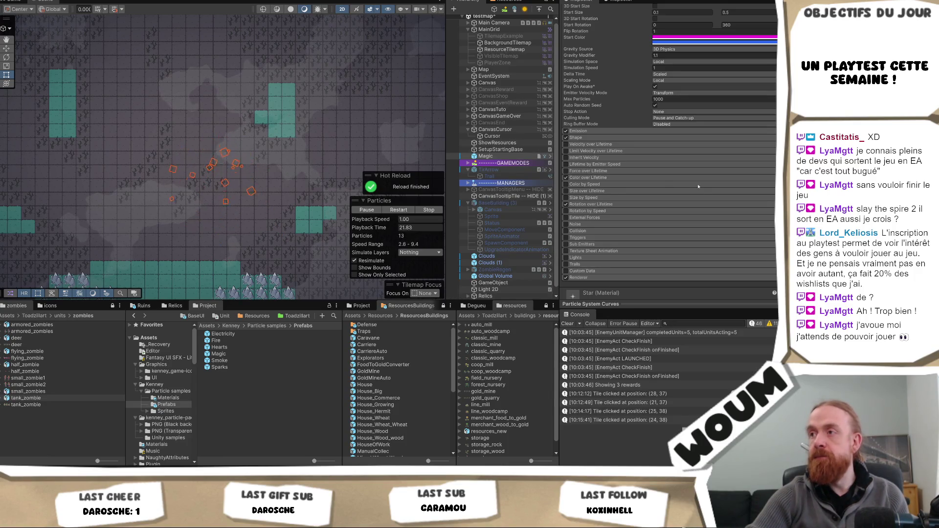
scroll(698, 186, "up", 3)
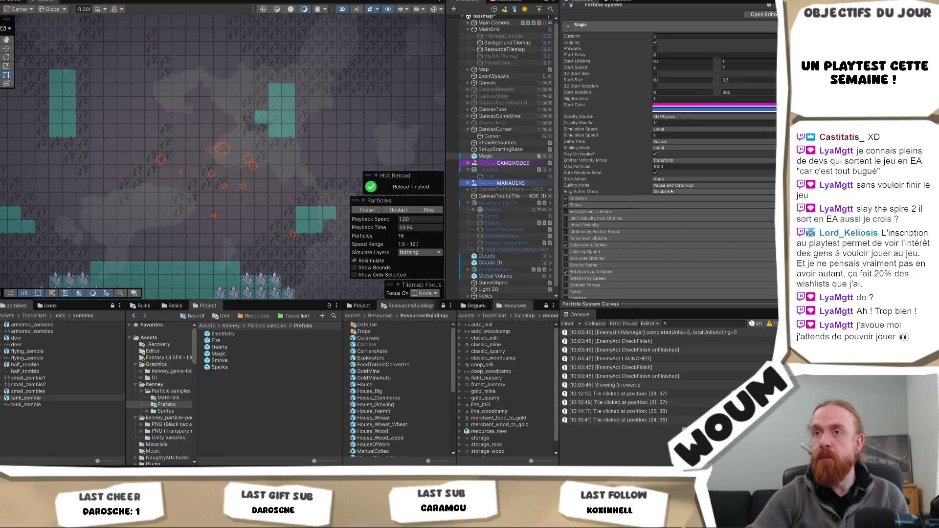
scroll(673, 192, "up", 3)
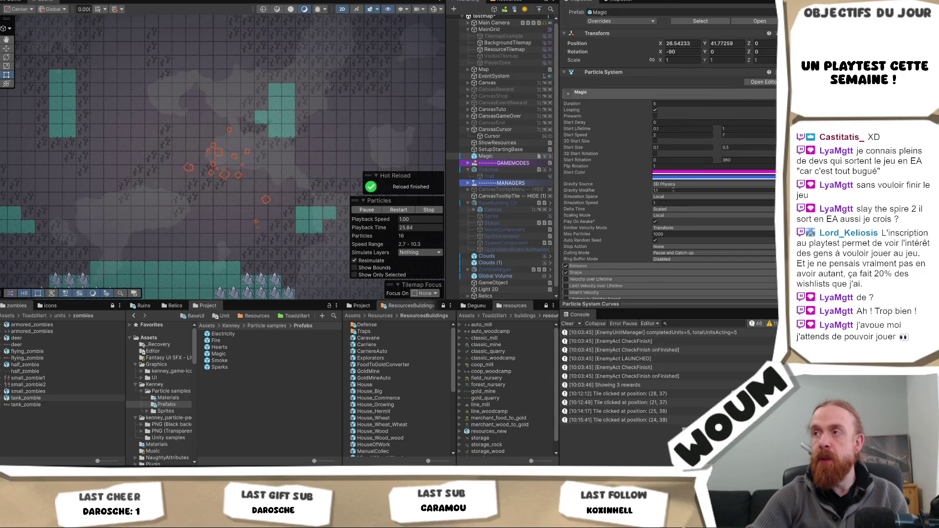
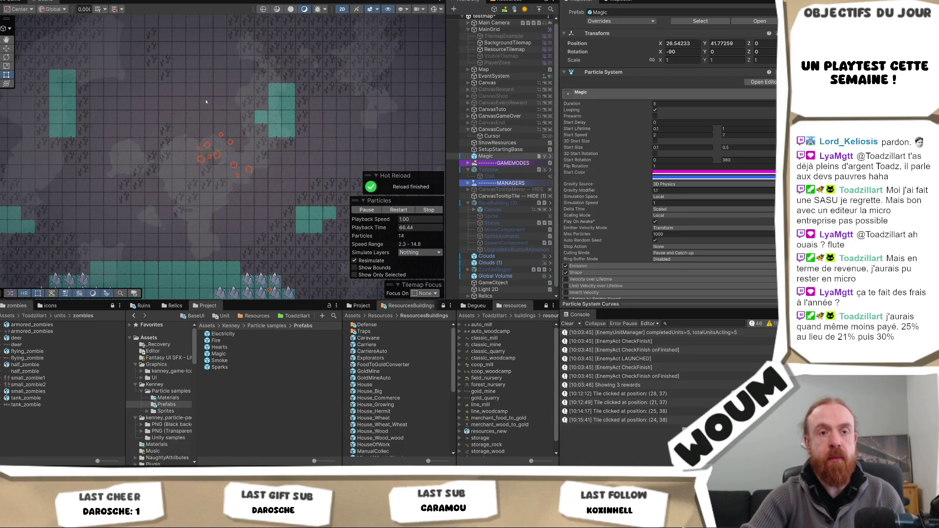
Inspect the Clouds (1), Clouds and BackgroundTilemap objects' settings in the Inspector.
left_click(236, 113)
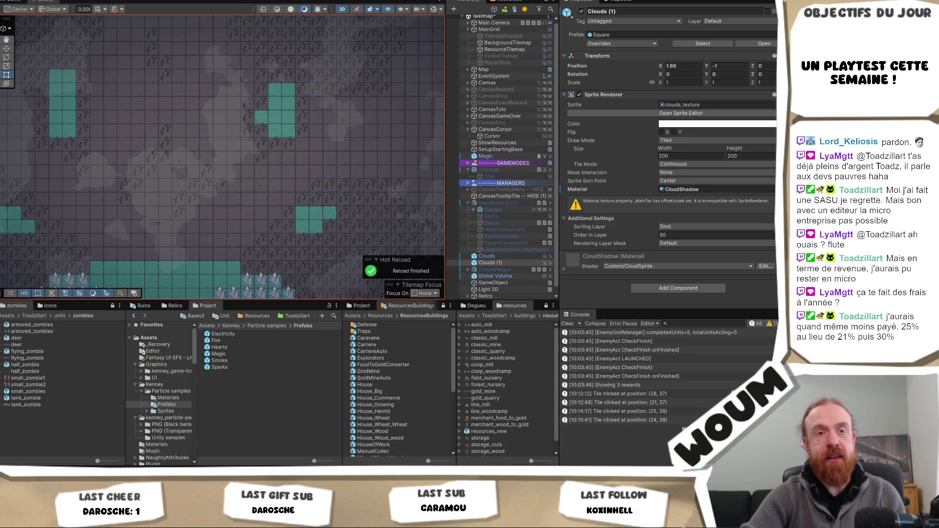
left_click(264, 189)
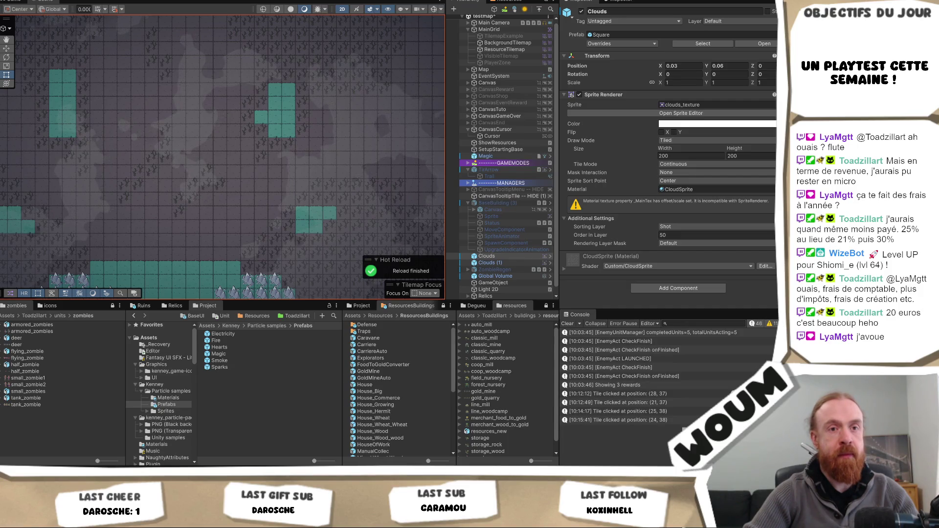
left_click(228, 183)
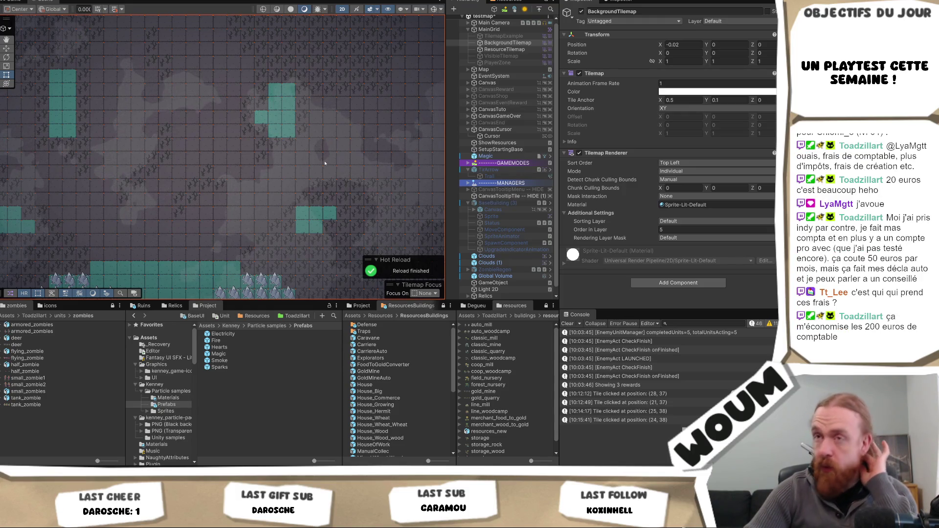
left_click(302, 185)
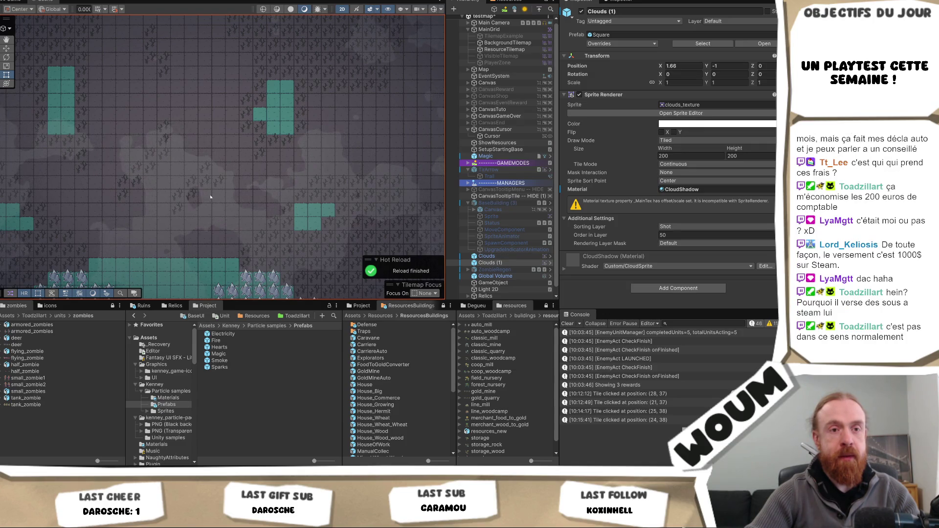
Compare the Clouds settings, then go back to BackgroundTilemap's Tilemap Renderer settings.
left_click(223, 184)
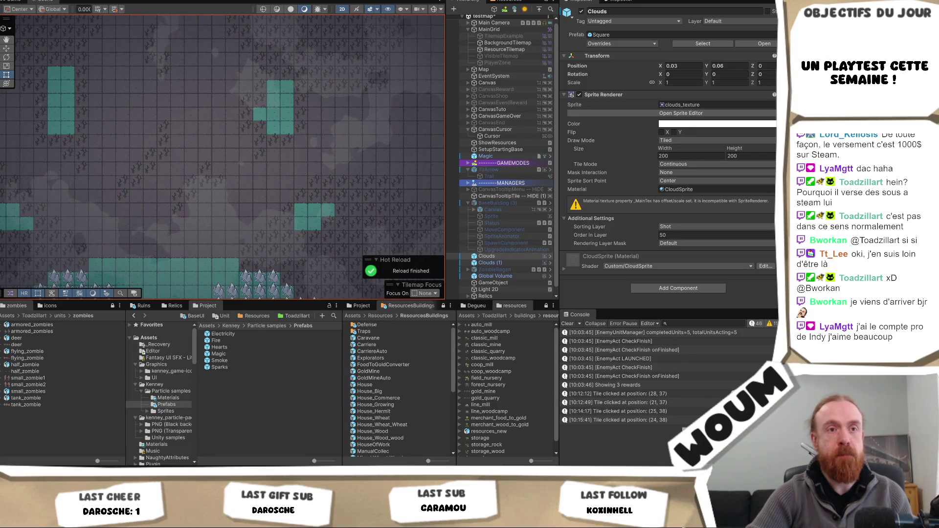
left_click(208, 177)
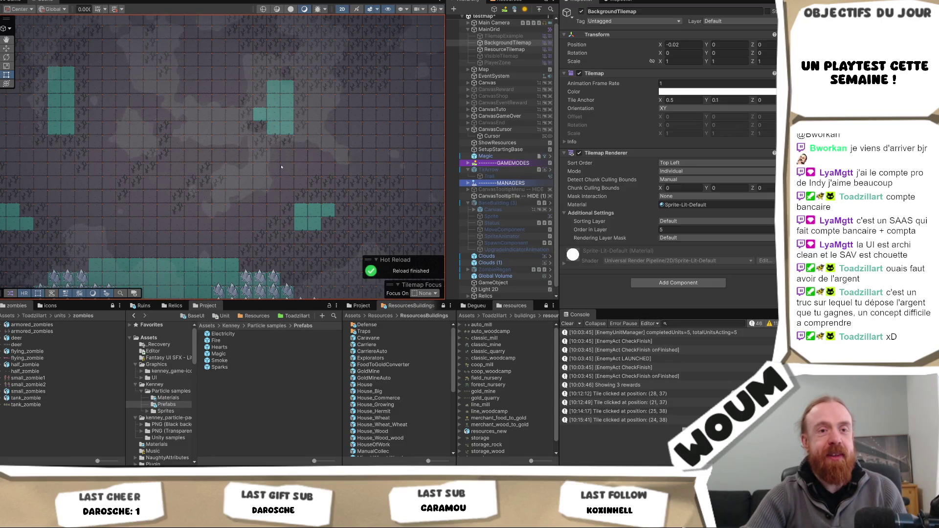
Switch to the Hand tool and zoom the Scene view out over the tilemap.
key("q")
scroll(302, 184, "down", 2)
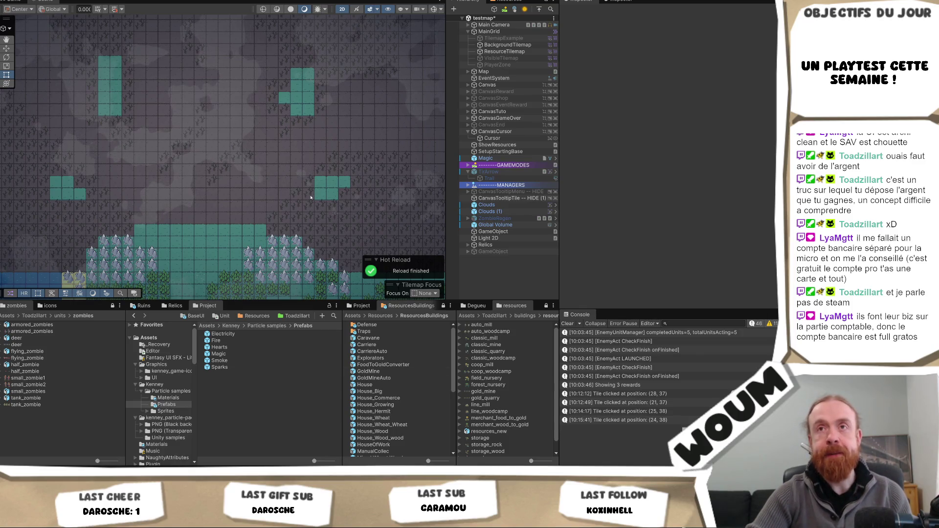
Pan around the tilemap scene, then switch to the browser's dollar-euro search.
mouse_move(288, 214)
left_mouse_down()
mouse_move(318, 120)
mouse_move(298, 178)
left_mouse_up()
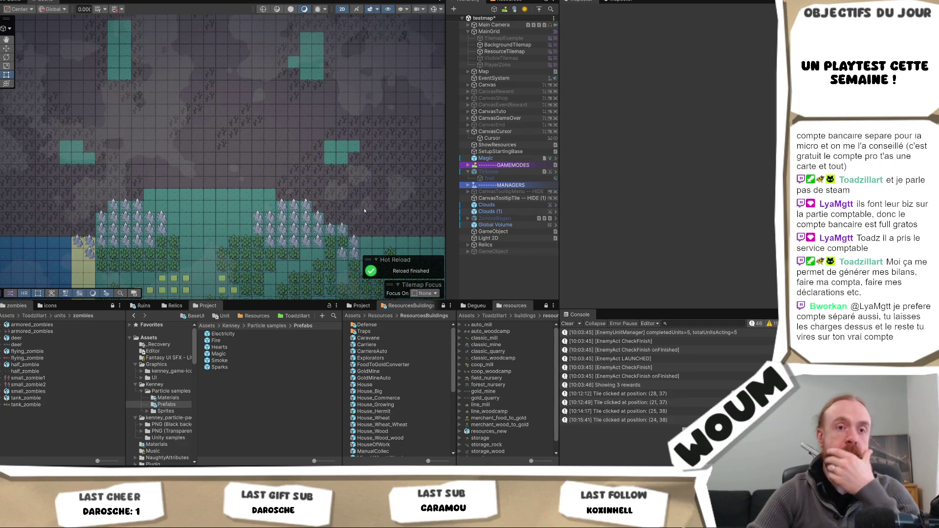
left_click_drag(307, 197, 274, 198)
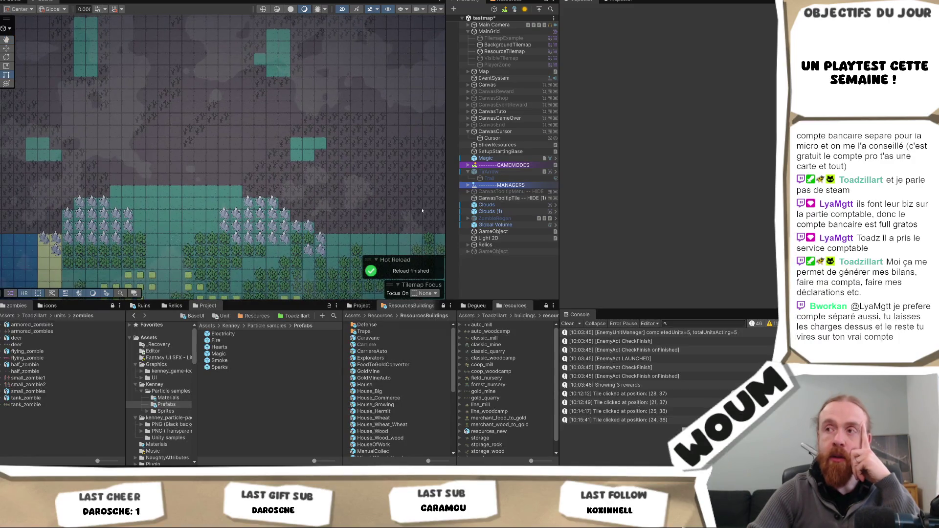
mouse_move(443, 204)
left_mouse_down()
mouse_move(388, 204)
mouse_move(440, 205)
mouse_move(422, 206)
left_mouse_up()
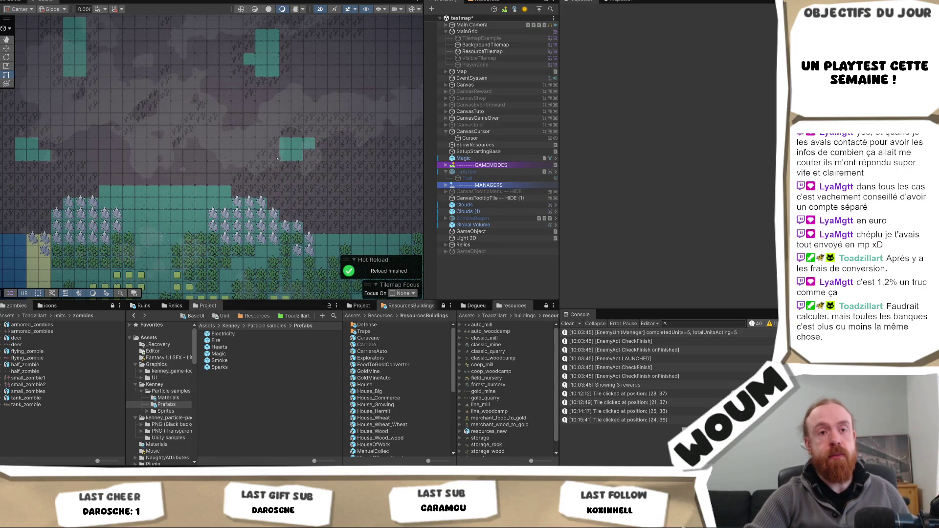
scroll(215, 183, "up", 4)
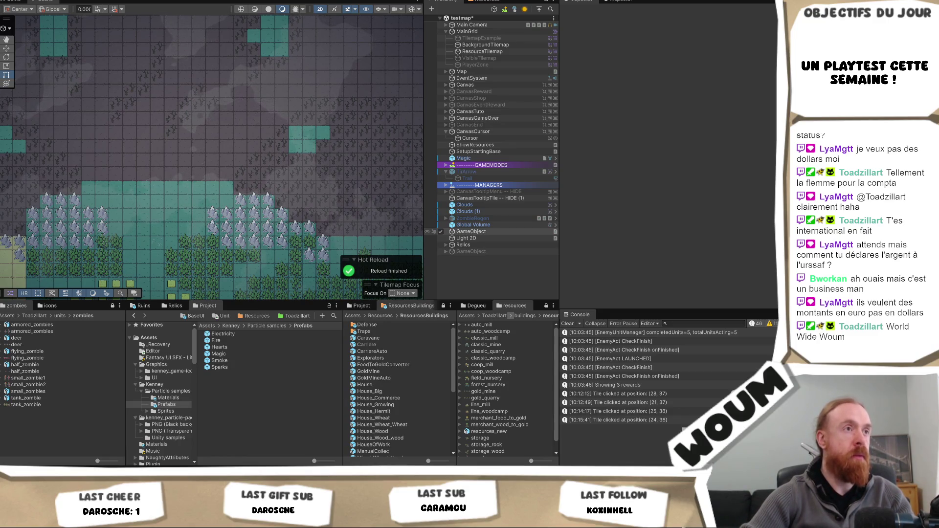
key("alt+Tab")
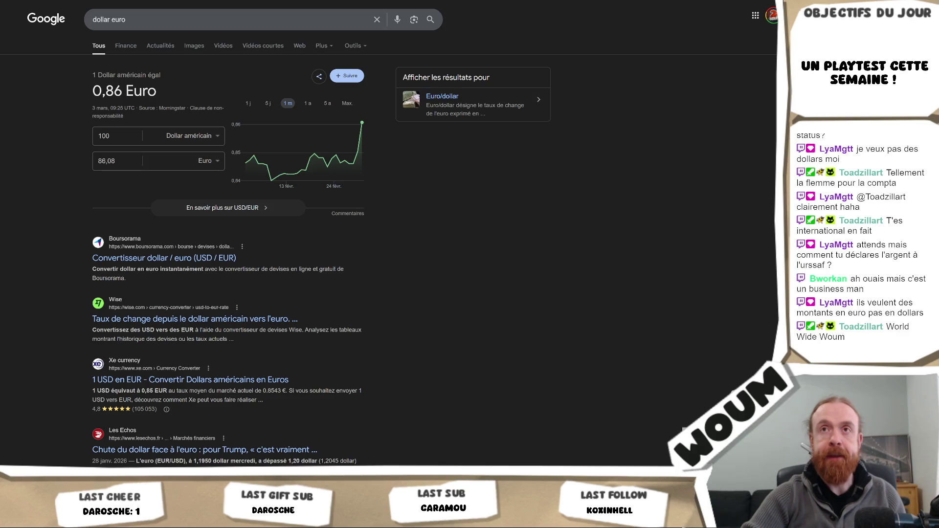
Return from the currency results to the Unity Editor.
key("alt+Tab")
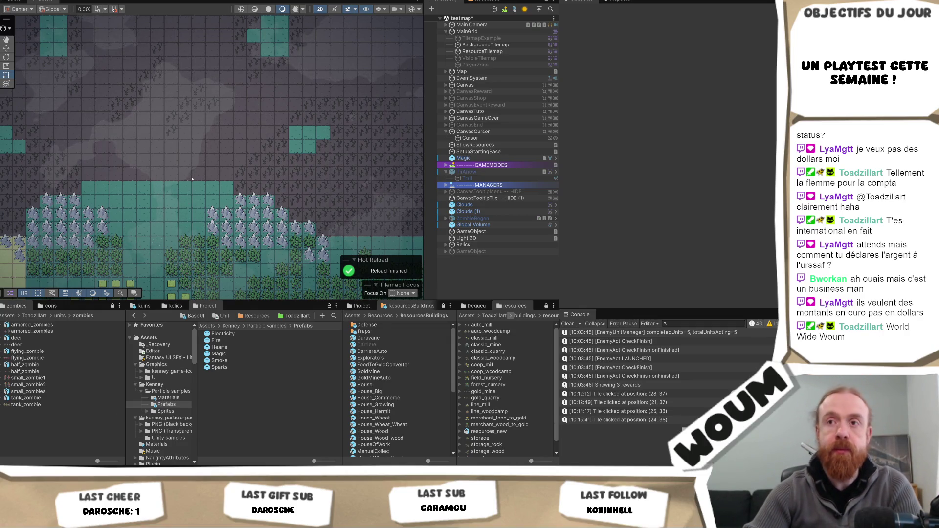
Select Clouds (1), then Clouds, then the Magic particle system to inspect them.
left_click(222, 170)
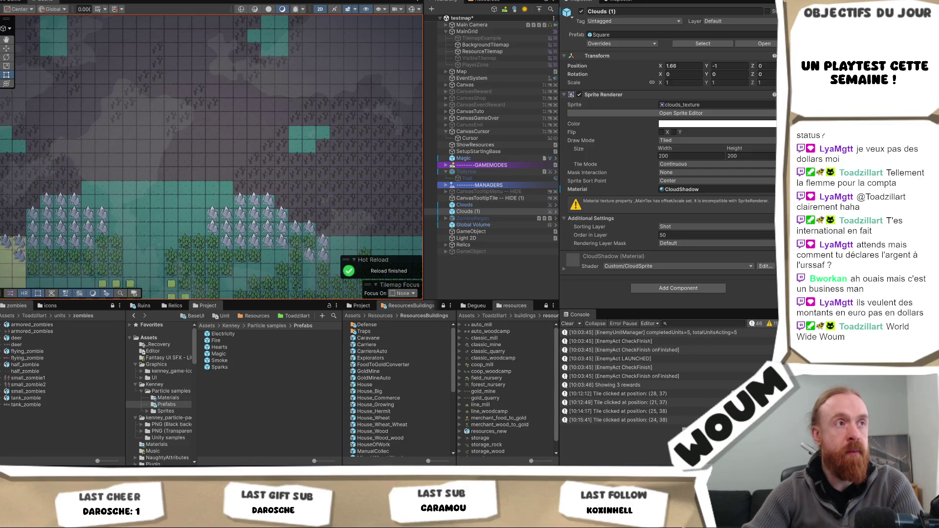
key("Up")
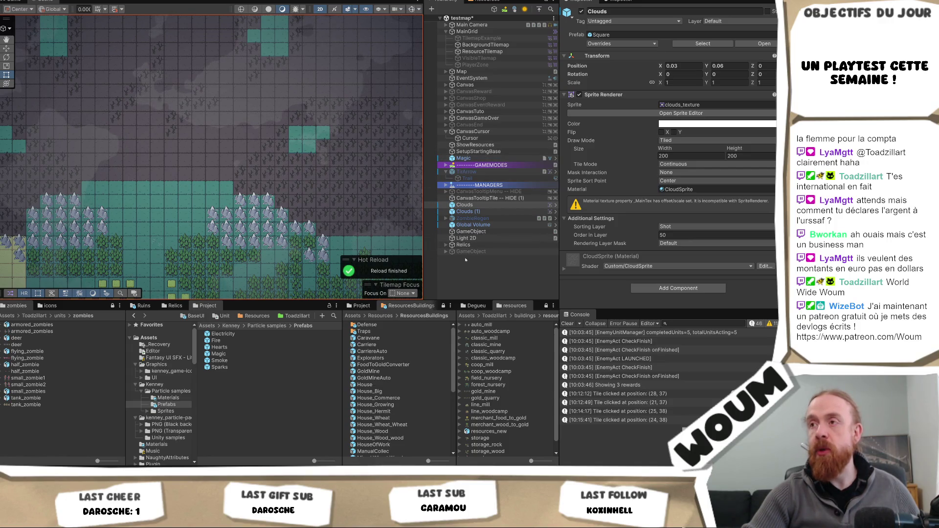
left_click(464, 158)
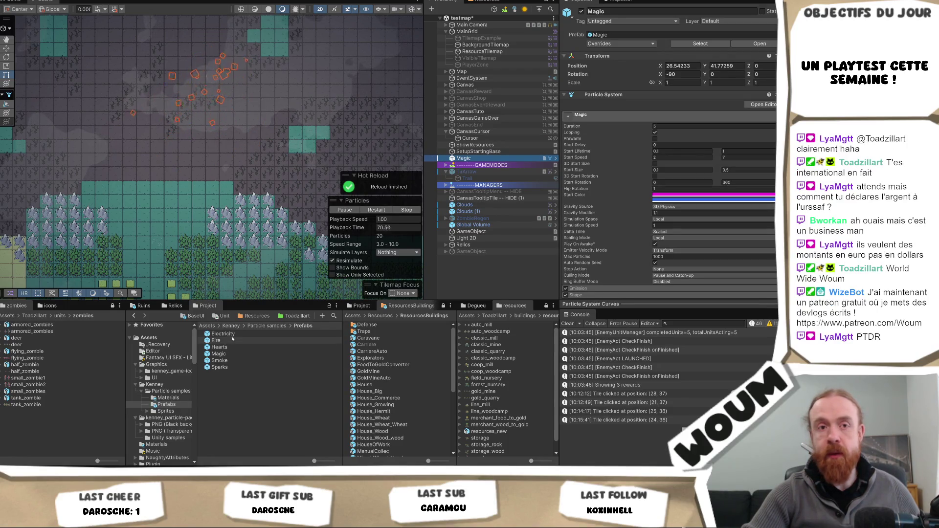
Add the Hearts, Smoke and Sparks particle prefabs to the scene.
left_click_drag(219, 347, 479, 263)
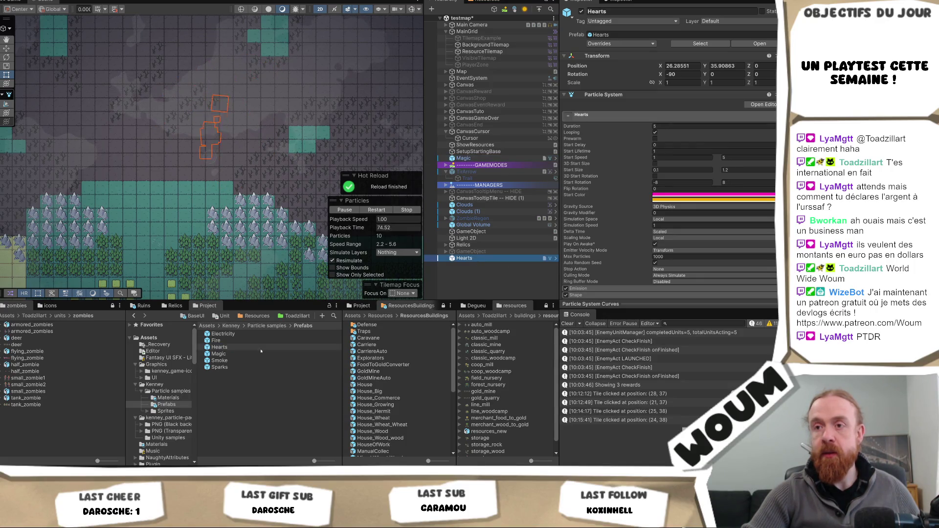
left_click_drag(220, 360, 464, 280)
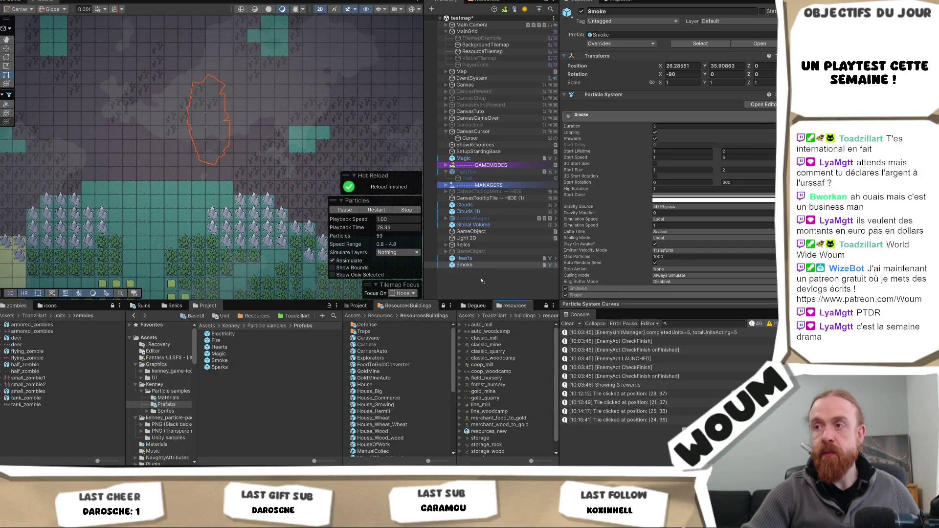
left_click_drag(220, 367, 477, 276)
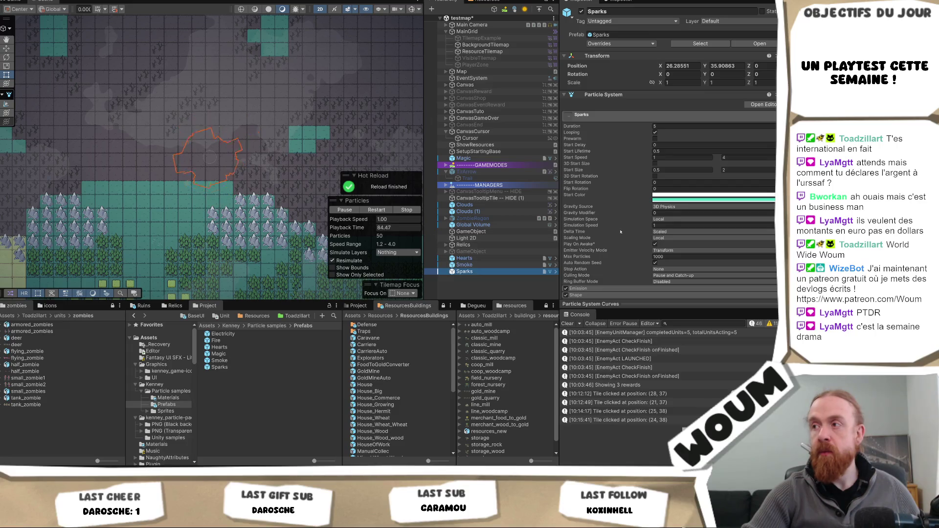
Set the Sparks renderer's Sorting Layer to Unit.
scroll(618, 237, "down", 5)
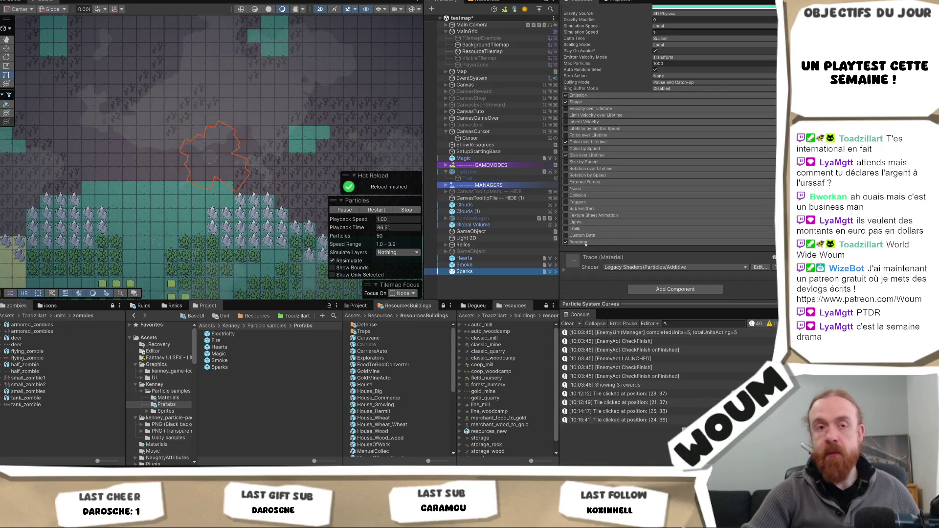
left_click(586, 243)
scroll(685, 205, "down", 2)
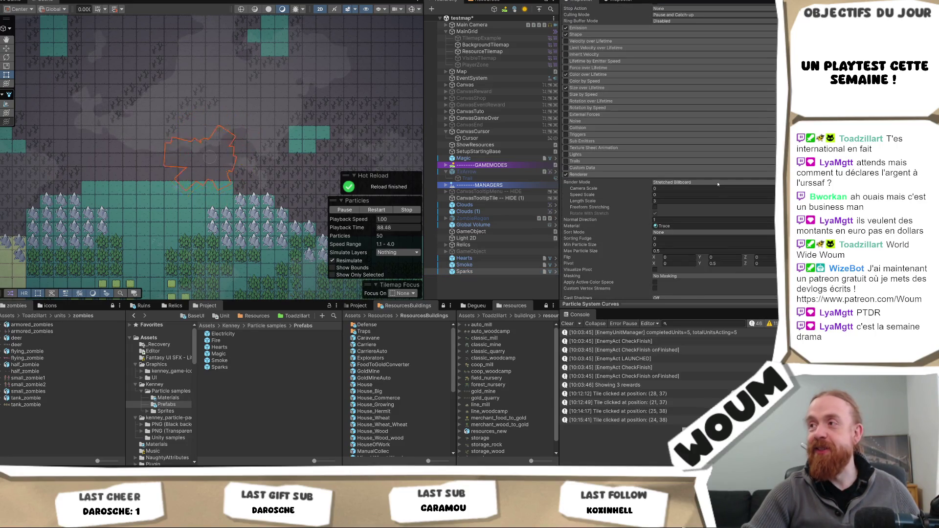
scroll(734, 221, "down", 2)
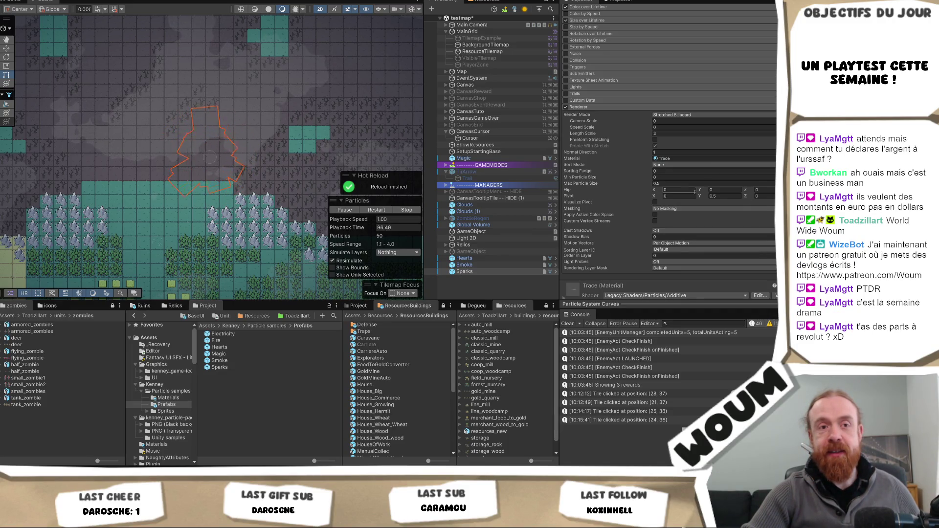
left_click(668, 251)
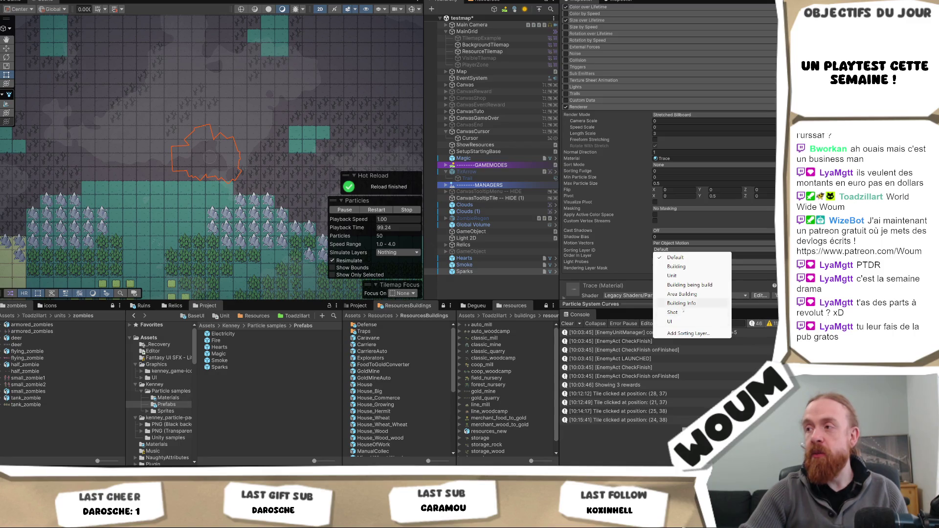
left_click(684, 275)
Frame the Sparks effect in the scene and browse materials for its renderer.
double_click(467, 178)
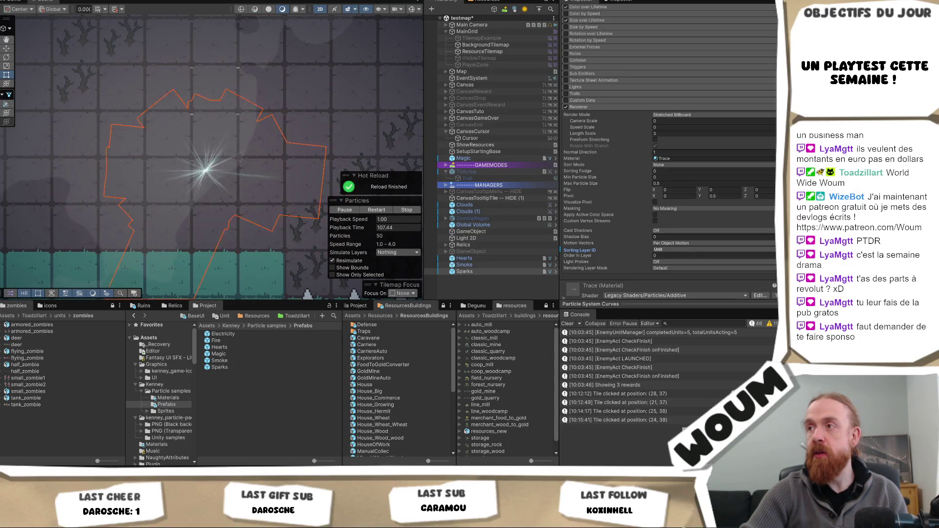
left_click(772, 158)
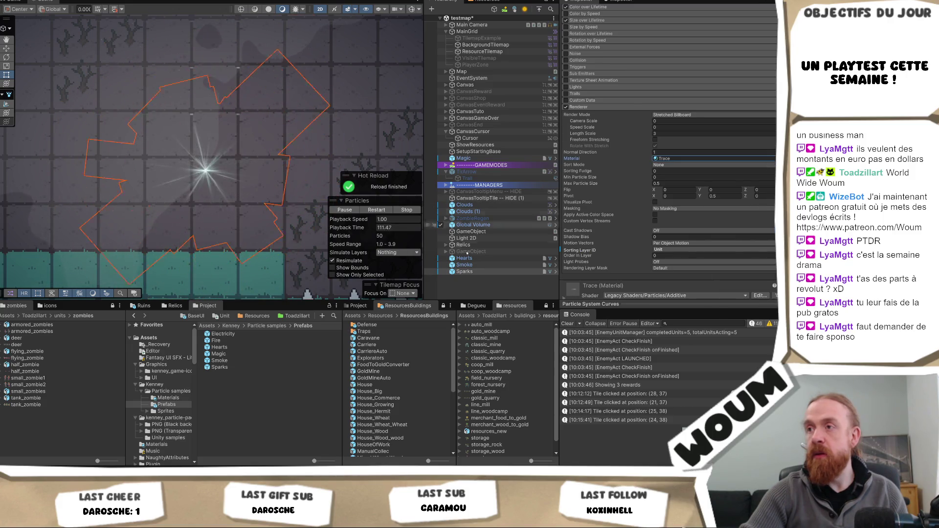
right_click(477, 276)
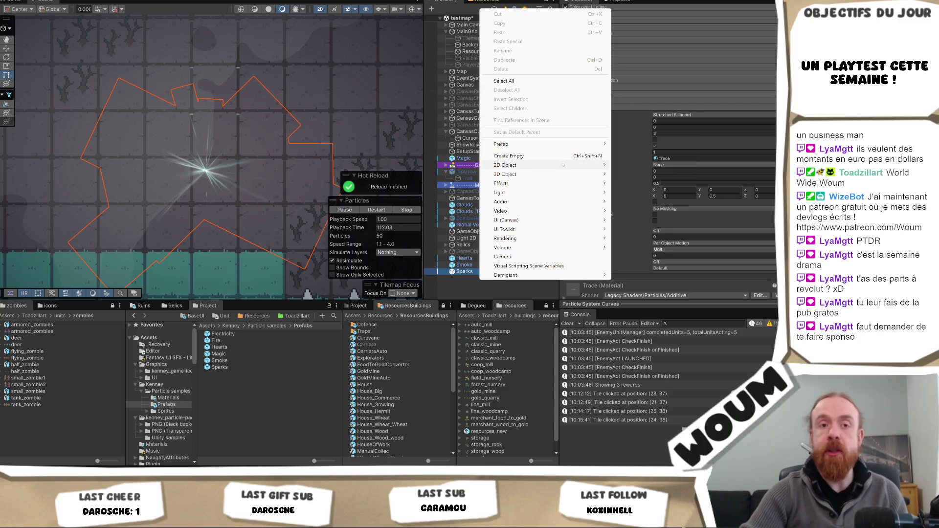
Create a new Effects > Particle System in the scene.
mouse_move(562, 165)
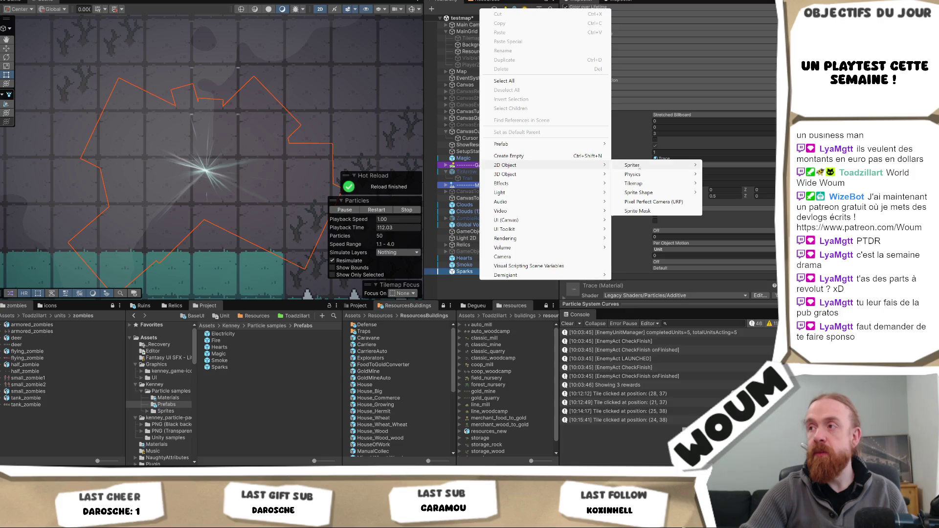
mouse_move(638, 167)
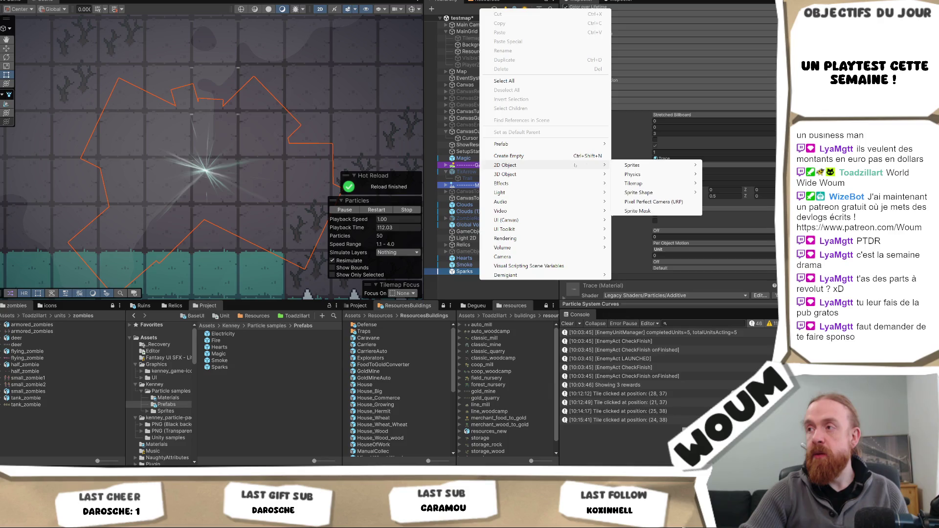
mouse_move(648, 192)
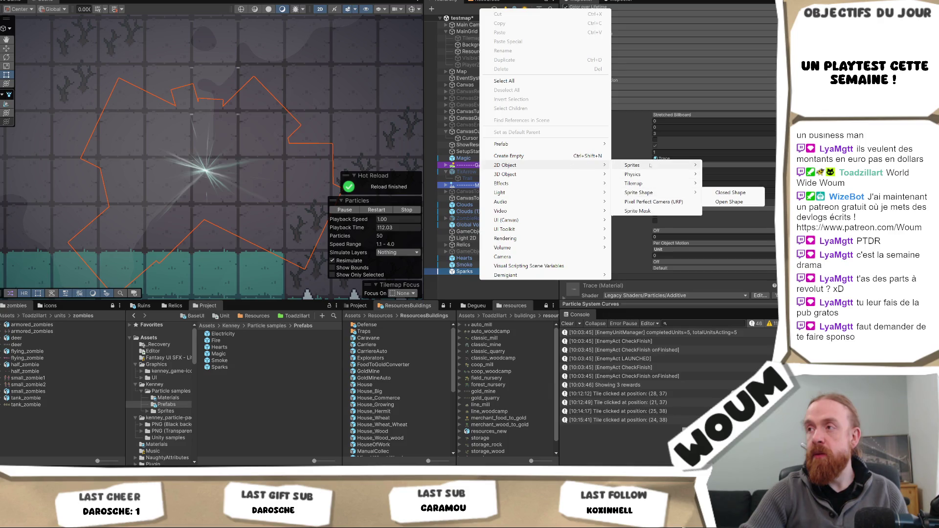
mouse_move(567, 192)
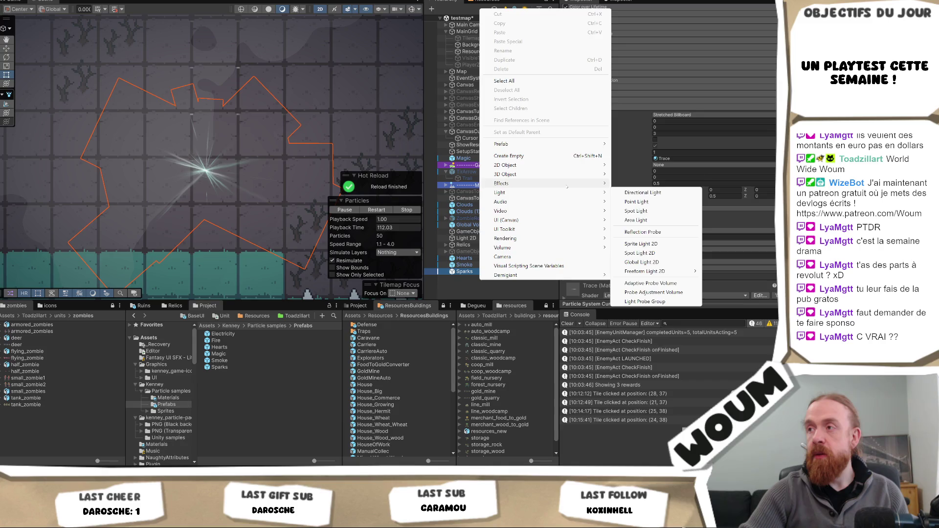
left_click(639, 183)
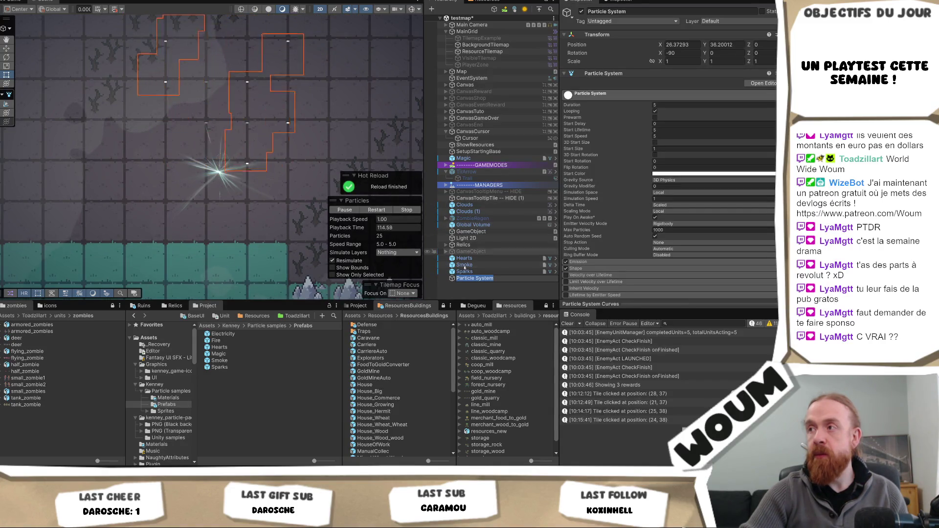
left_click(481, 279)
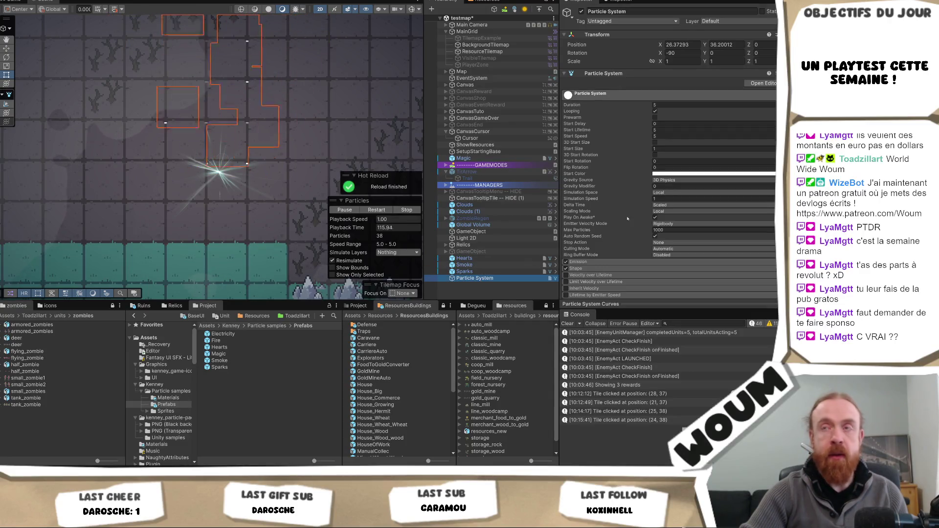
Put the new particle system's renderer on the Unit sorting layer.
scroll(603, 218, "down", 5)
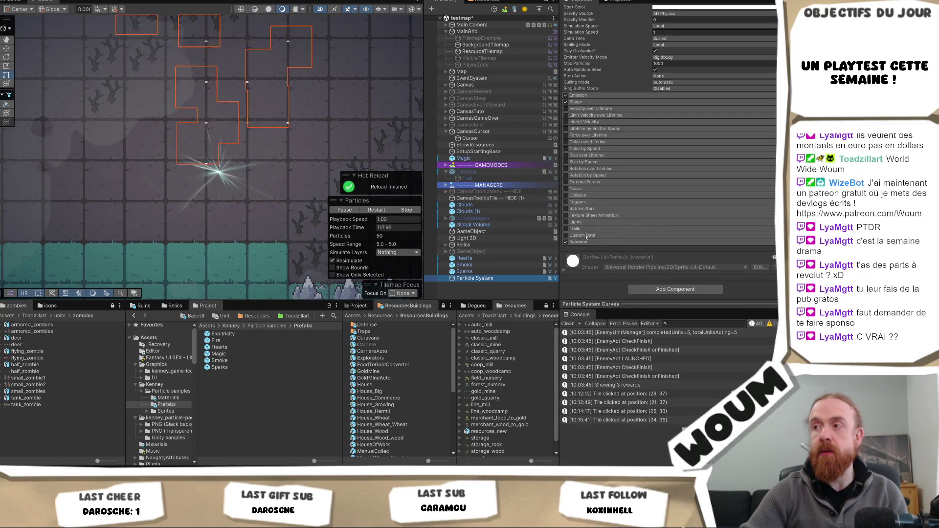
left_click(586, 241)
scroll(612, 240, "down", 3)
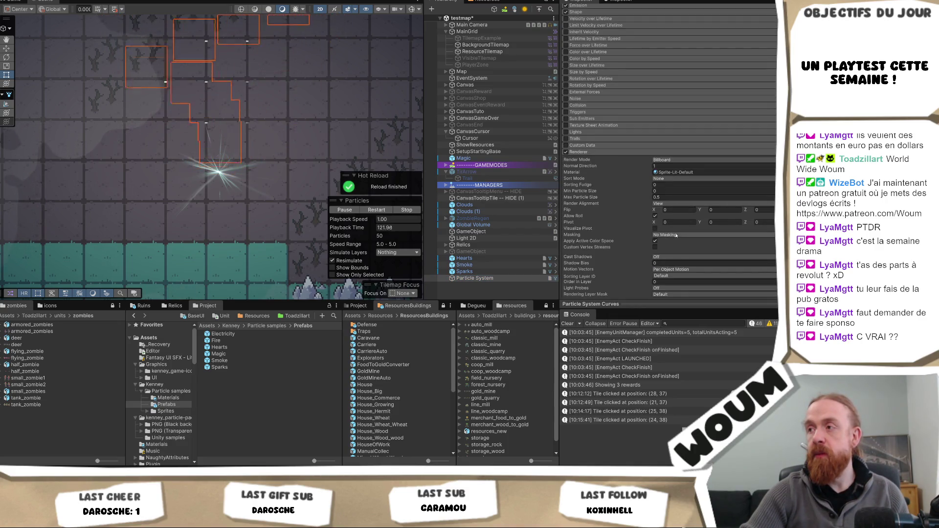
left_click(671, 277)
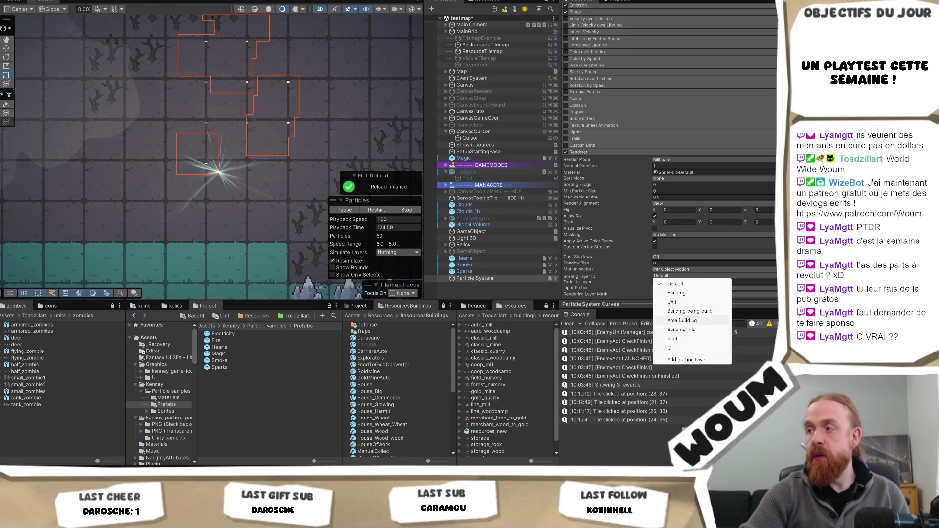
left_click(685, 311)
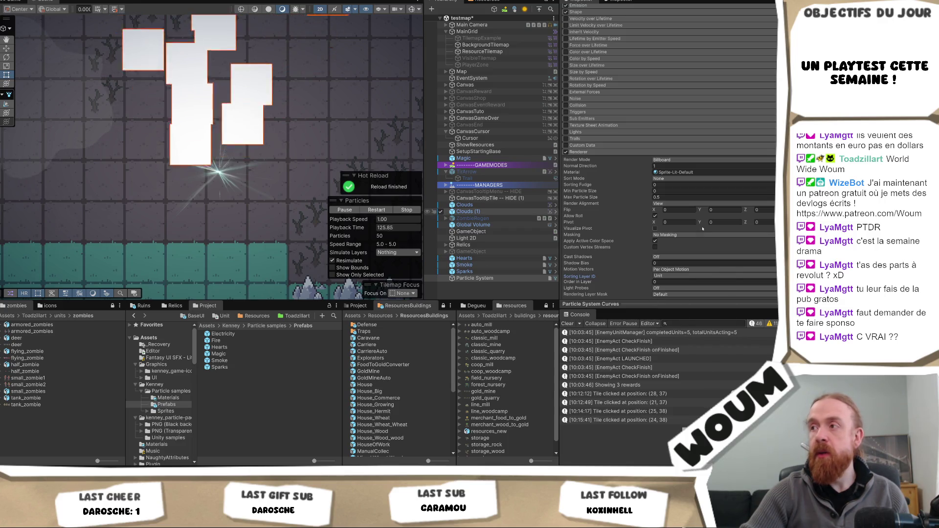
Set the particles' Start Color to light red FF5151.
scroll(694, 191, "up", 3)
left_click(592, 102)
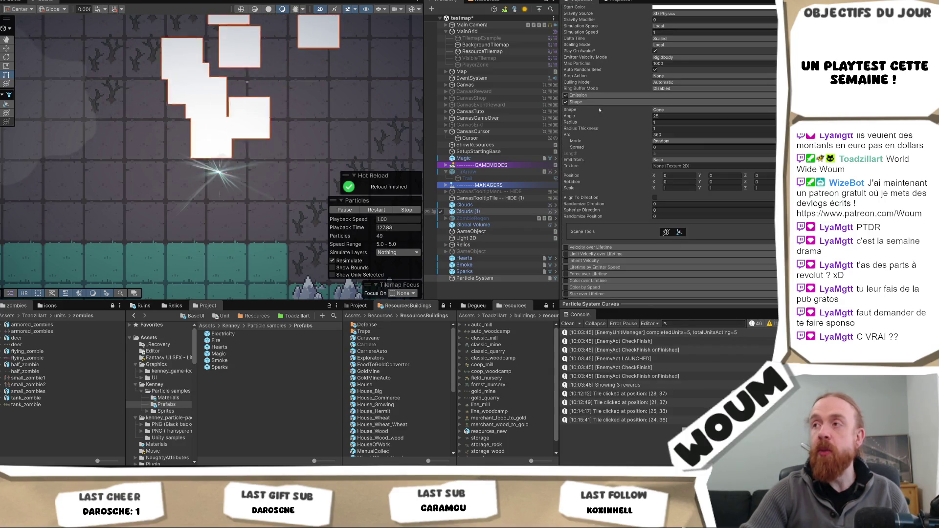
left_click(593, 102)
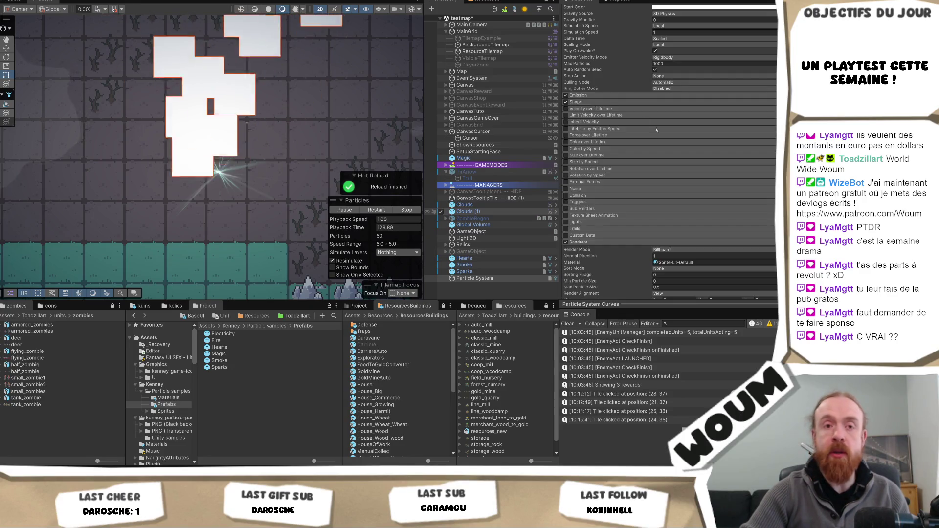
scroll(611, 122, "up", 2)
left_click(671, 75)
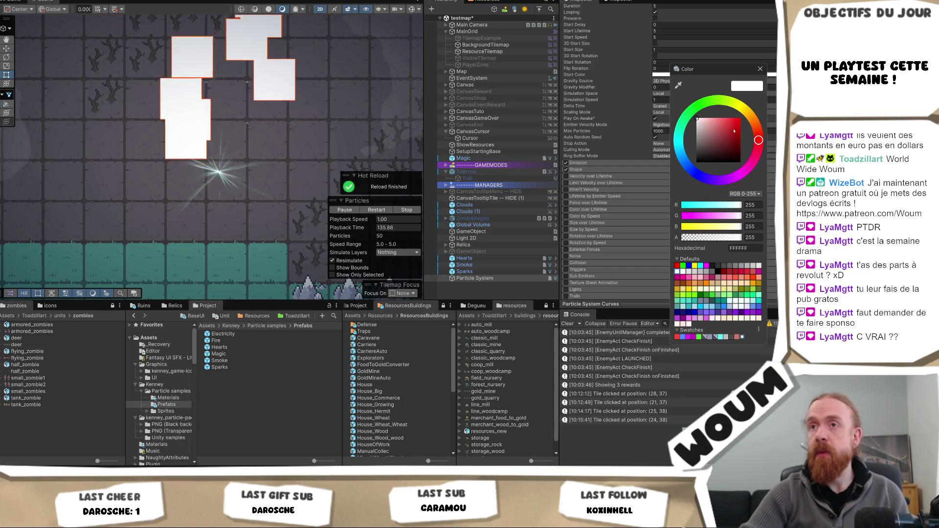
left_click_drag(729, 139, 740, 118)
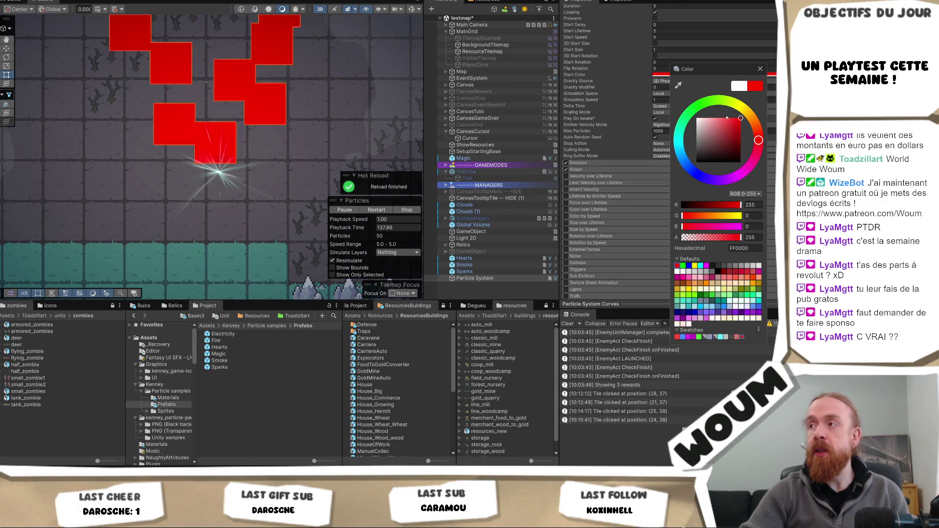
left_click(726, 117)
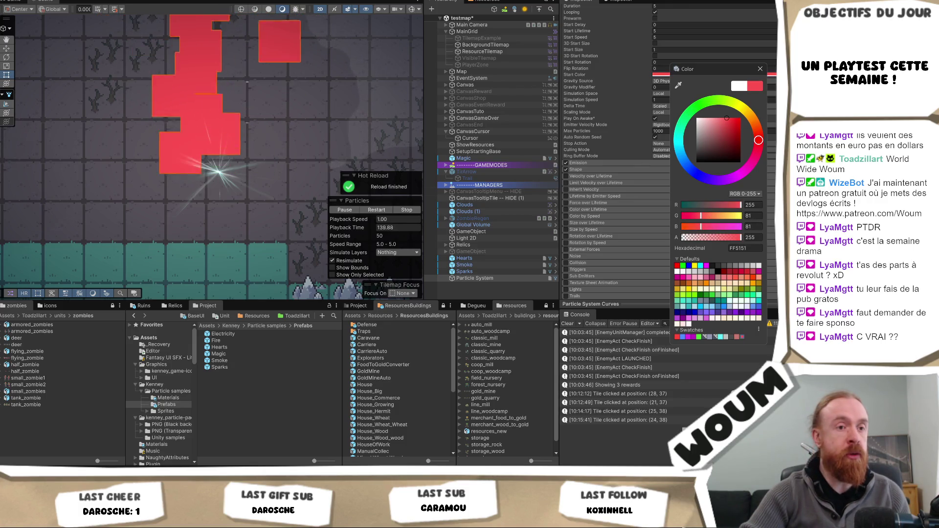
key("Return")
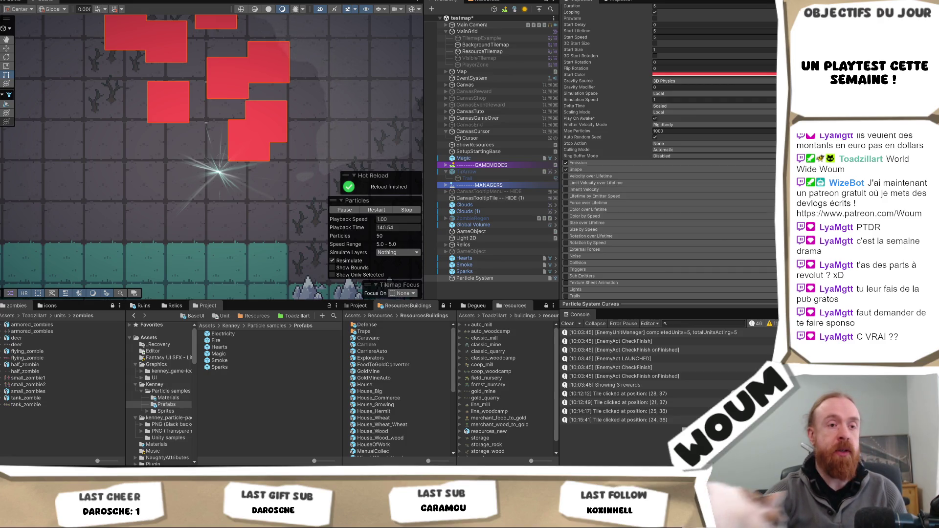
scroll(177, 193, "down", 5)
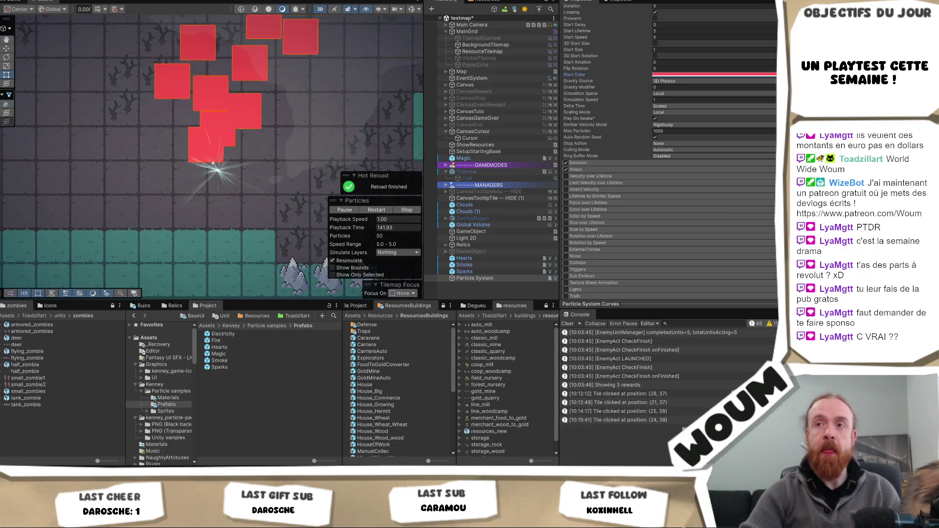
scroll(177, 193, "up", 4)
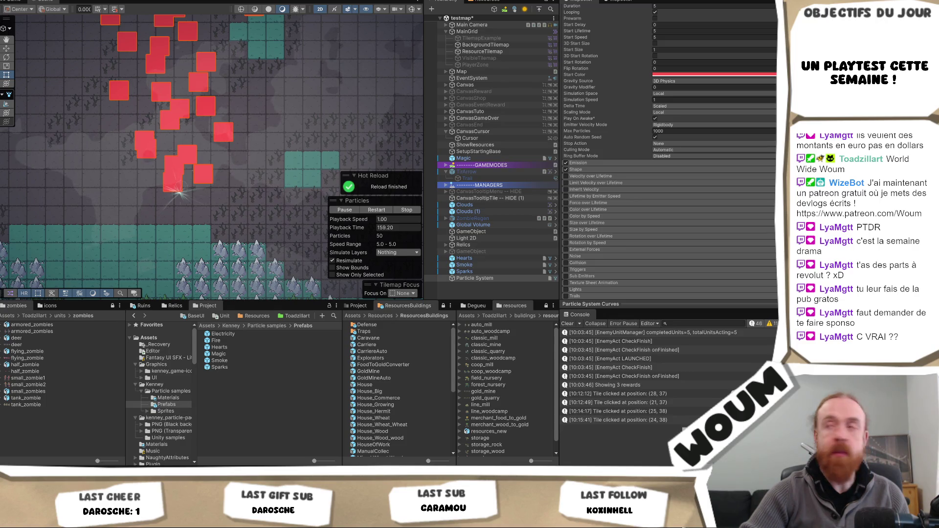
Recheck the FF5151 Start Color, then enter Play mode to test the game.
left_click(715, 75)
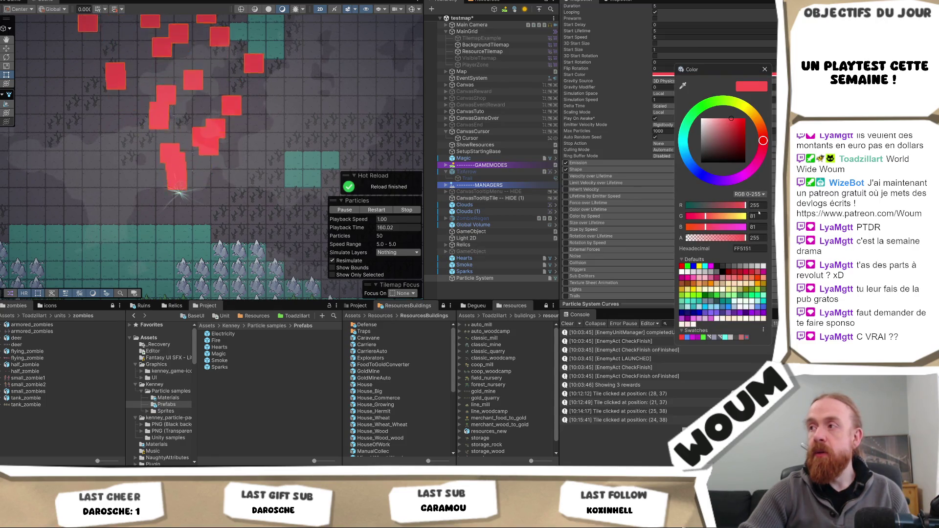
key("Escape")
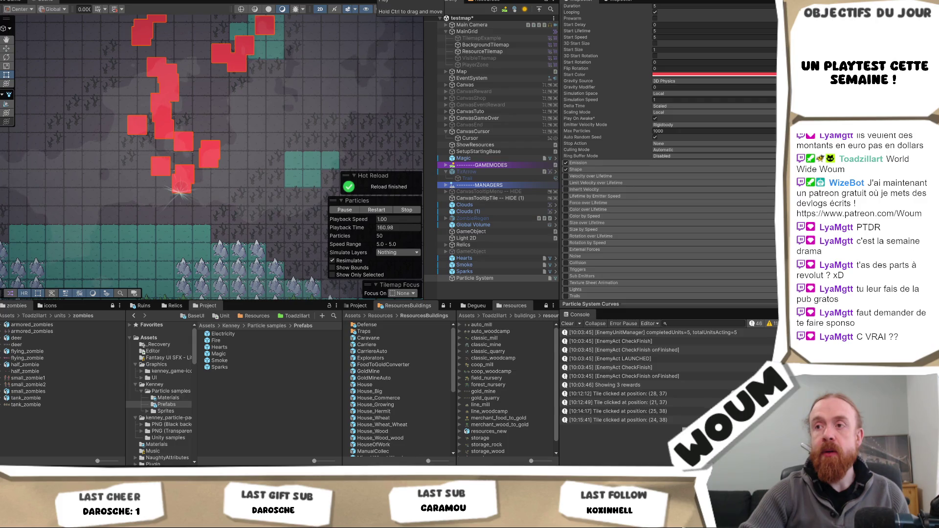
left_click(384, 2)
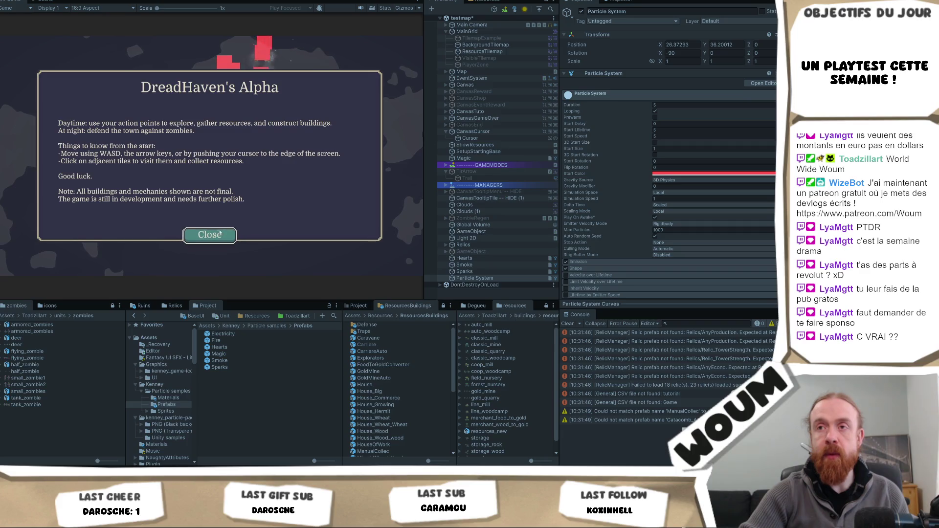
Dismiss the intro, place the town center, then darken Start Color to C85656 and copy it.
left_click(210, 234)
left_click(210, 235)
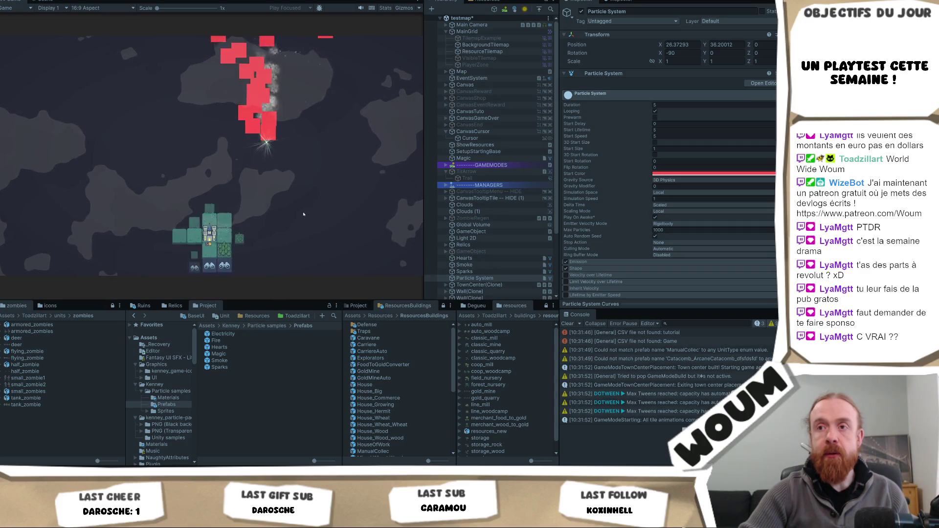
left_click(691, 175)
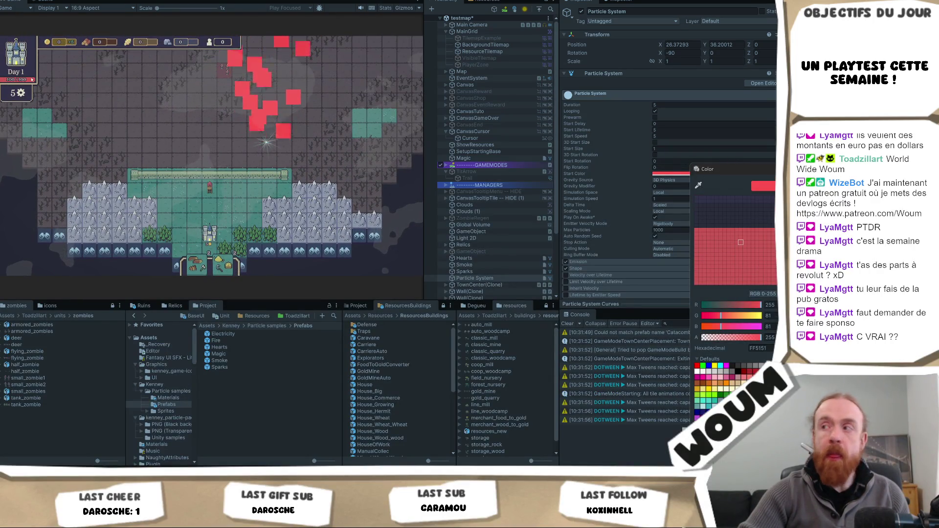
left_click(742, 227)
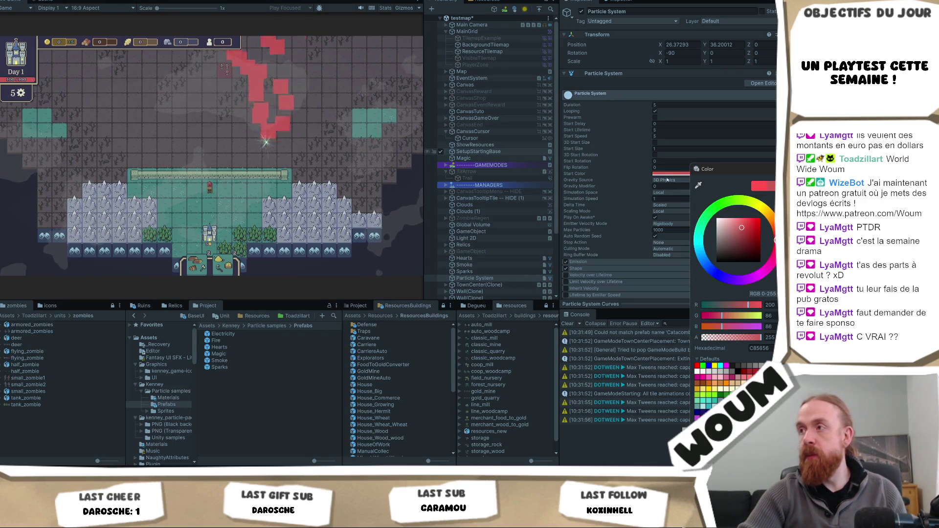
right_click(675, 174)
left_click(690, 180)
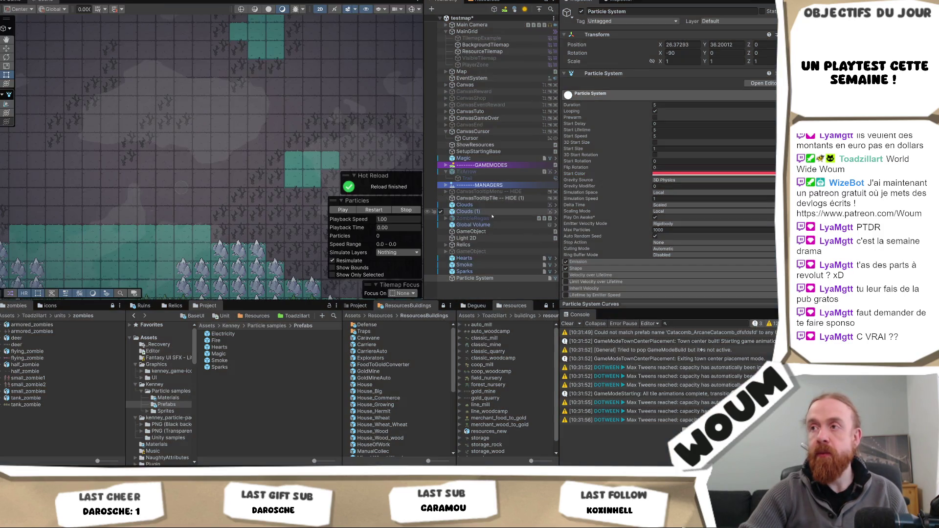
right_click(581, 175)
Paste the copied red into the Particle System's Start Color.
left_click(602, 191)
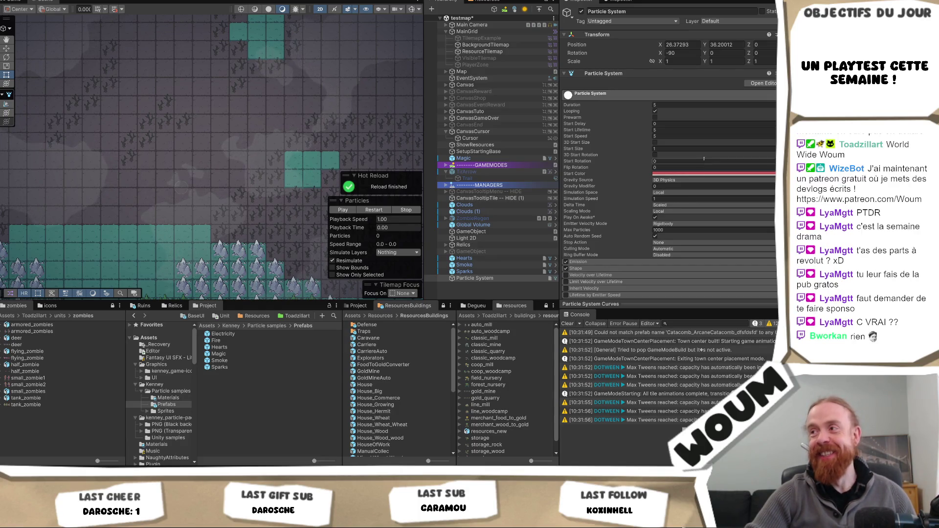
scroll(600, 224, "down", 4)
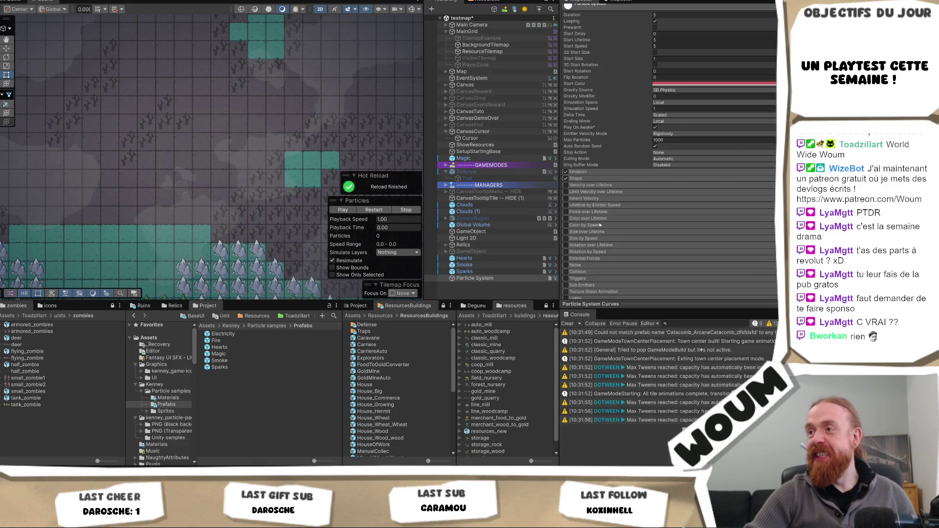
Expand Emission and Shape and change the emitter shape from Cone to Sphere.
left_click(600, 173)
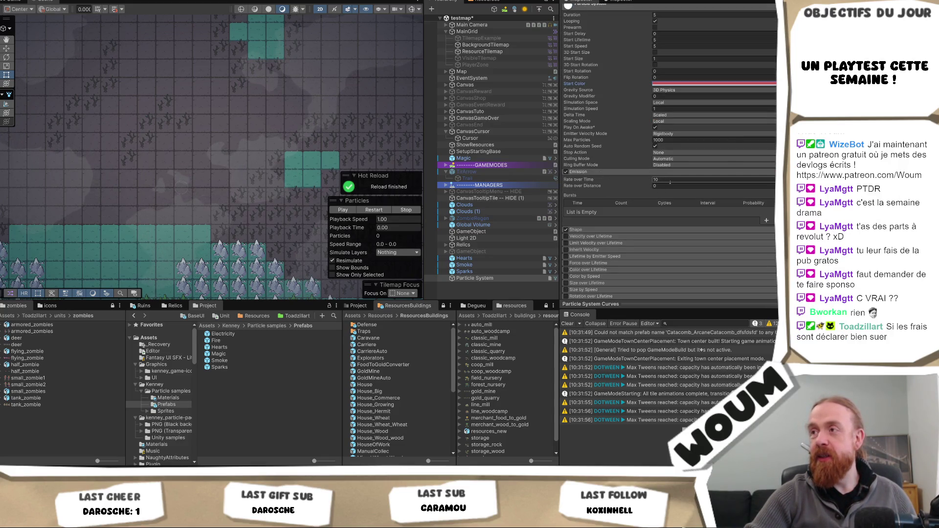
left_click(606, 228)
left_click(682, 239)
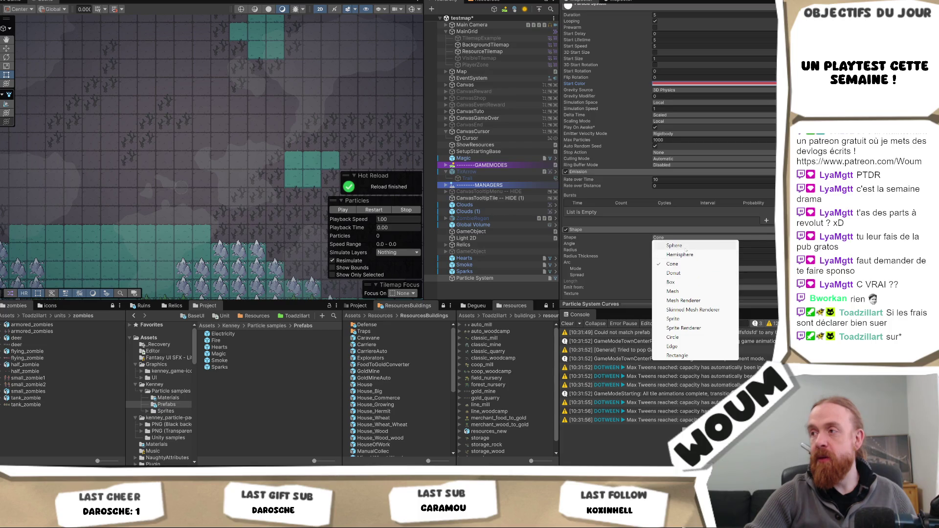
left_click(674, 246)
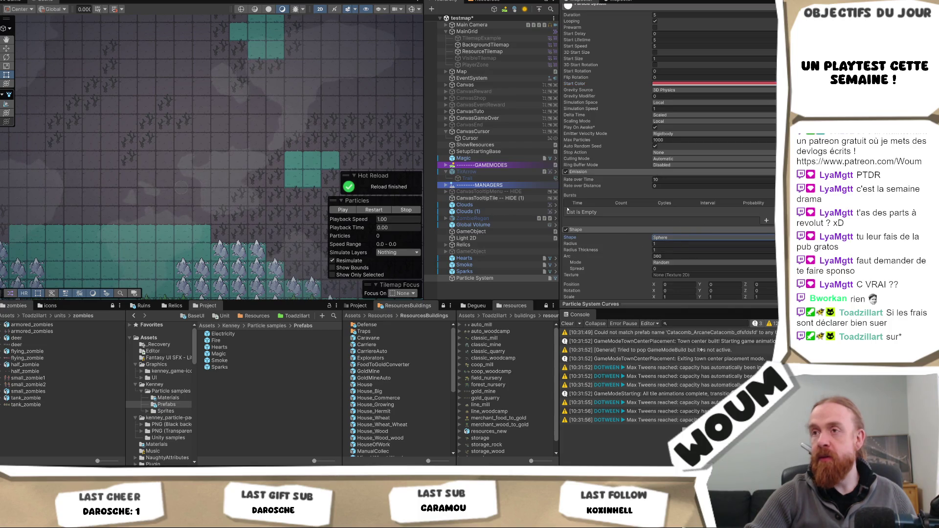
scroll(250, 216, "down", 5)
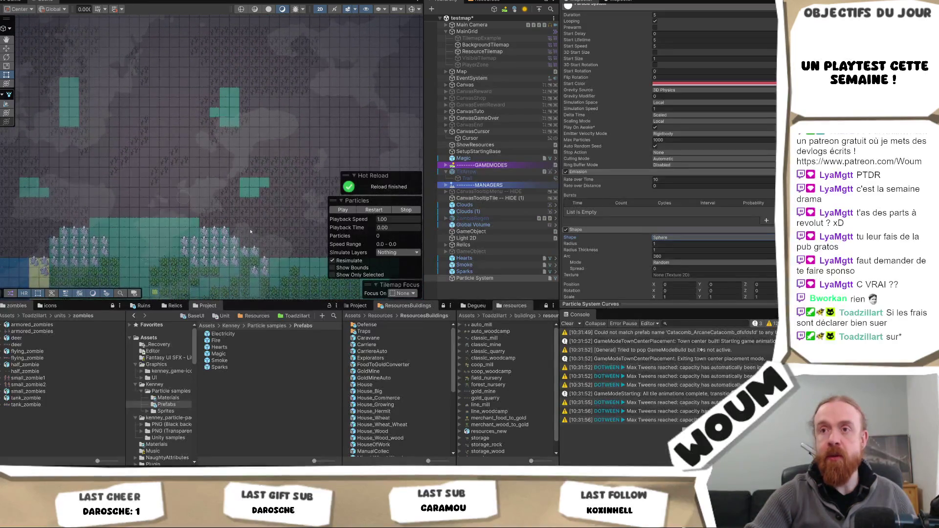
Select the Particle System and play its preview in the Scene view.
left_click(435, 278)
left_click(343, 210)
scroll(169, 206, "up", 1)
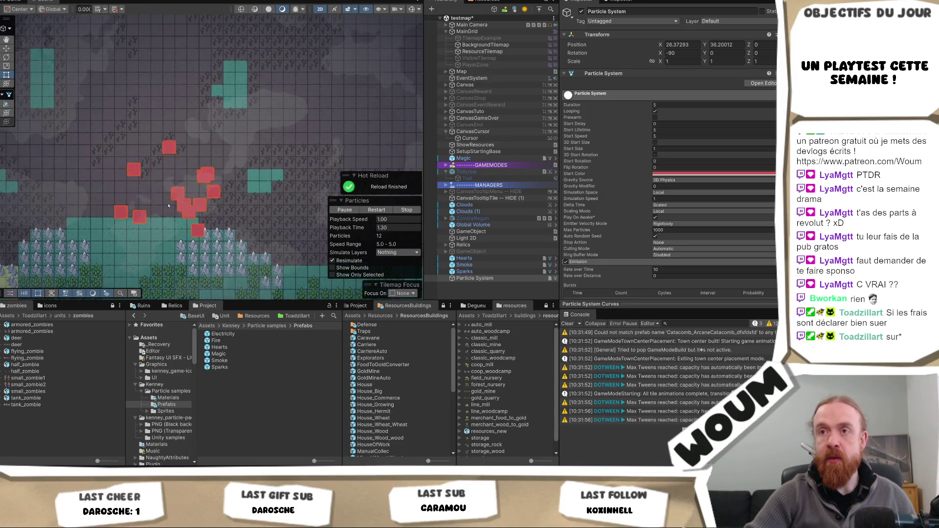
Make Start Lifetime random between 0.25 and 0.5, then check the Start Color picker.
scroll(169, 206, "up", 2)
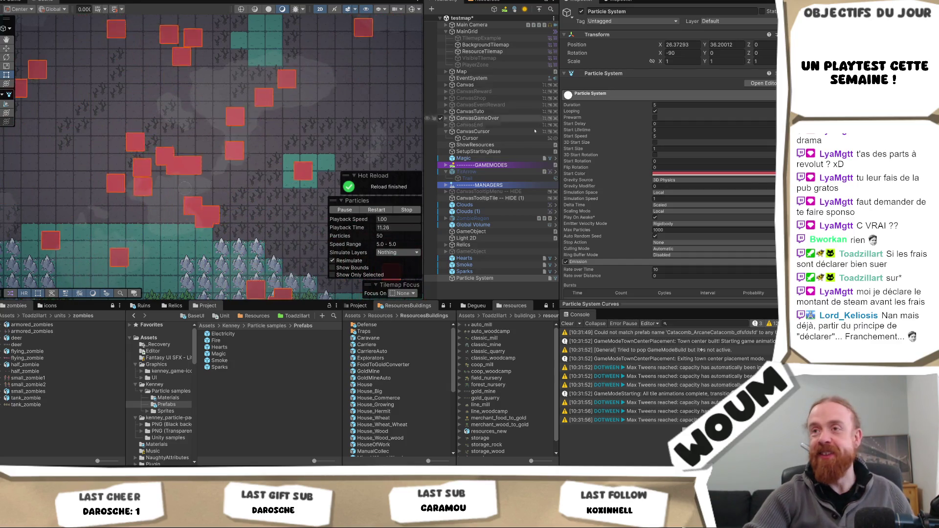
scroll(675, 198, "down", 3)
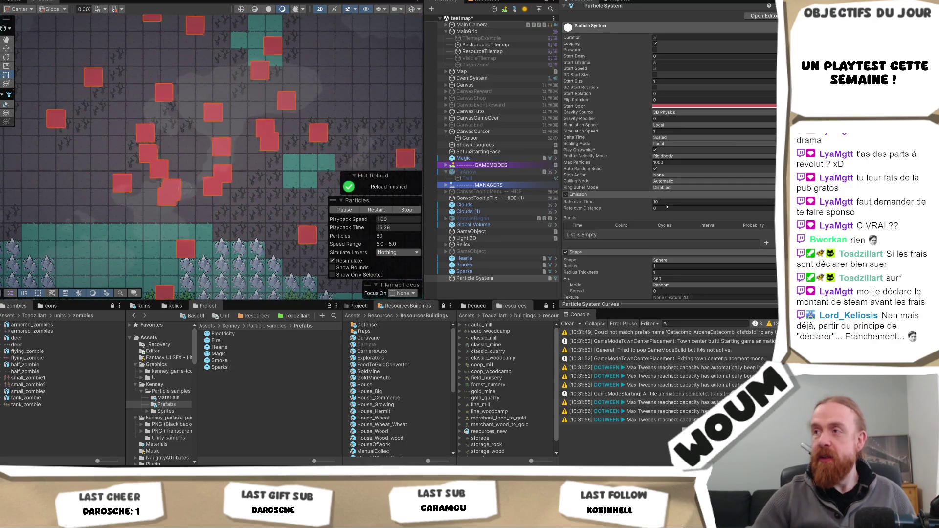
left_click(671, 202)
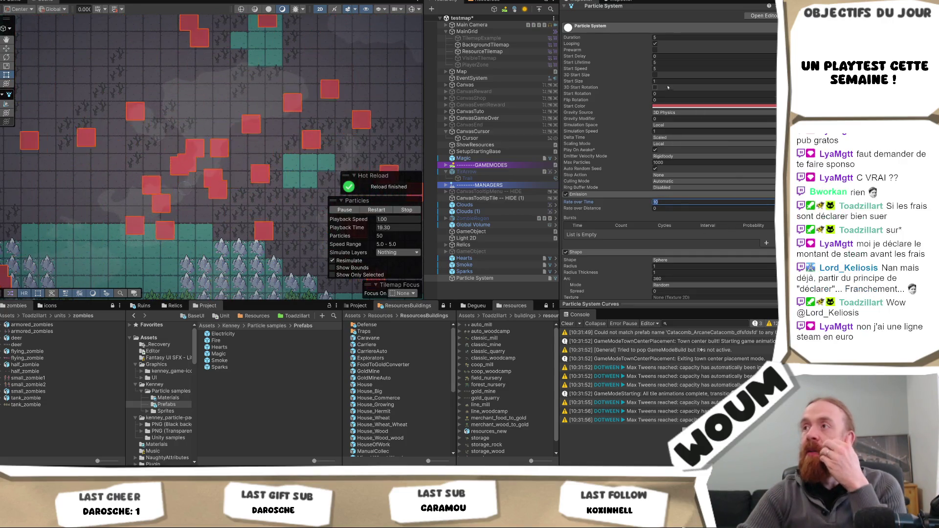
left_click(679, 63)
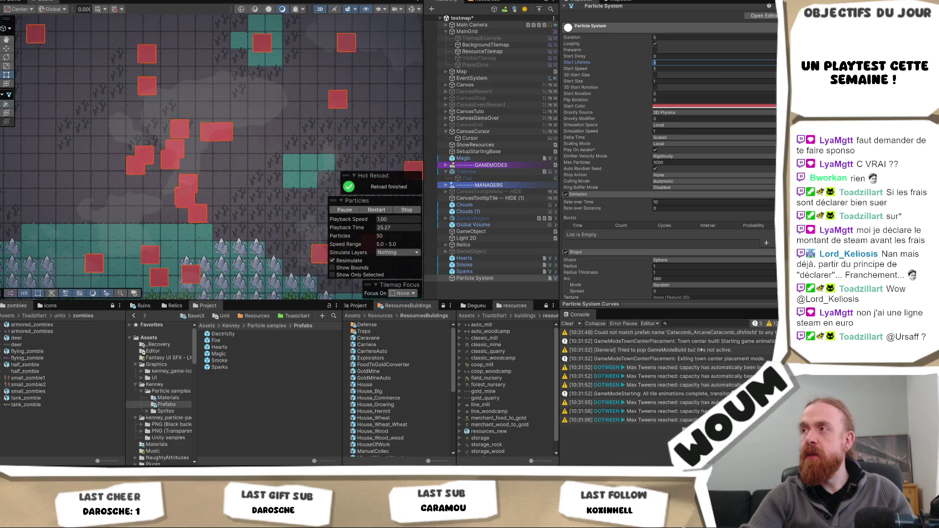
left_click(773, 62)
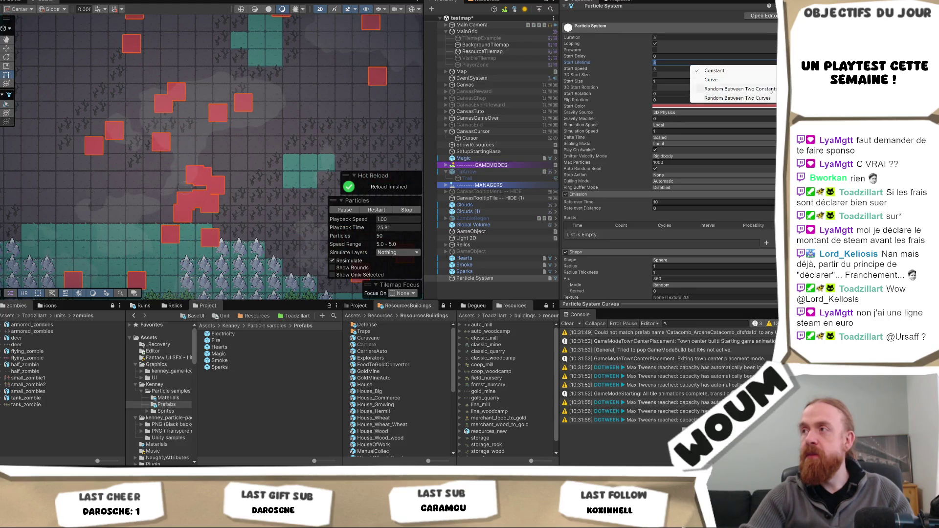
left_click(771, 90)
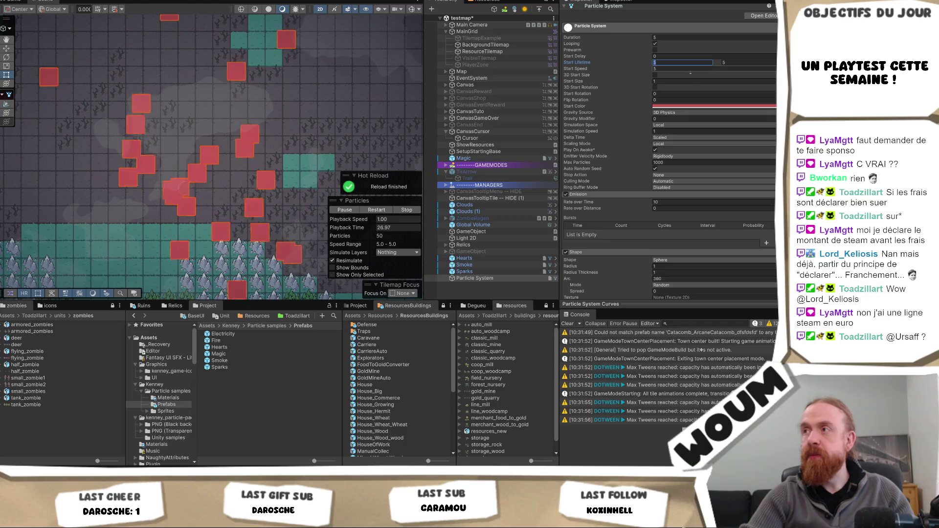
type("0.25")
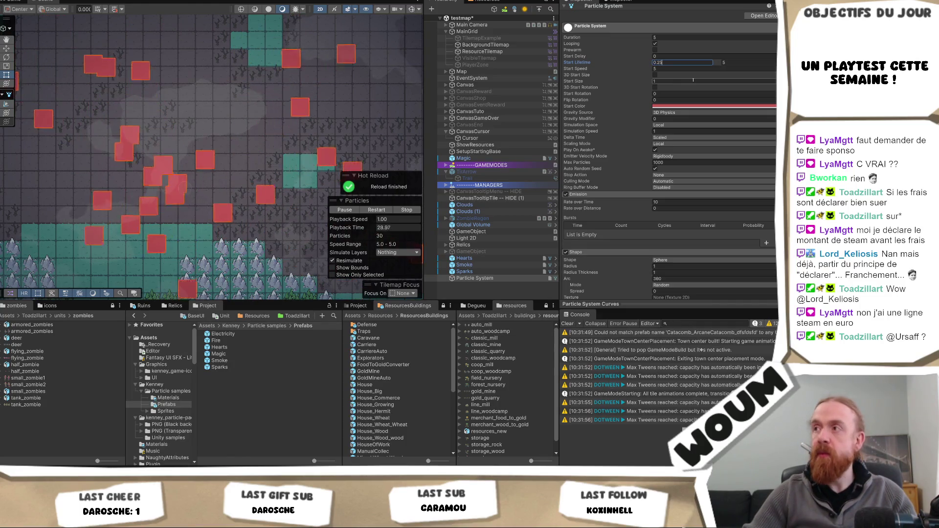
key("Tab")
type("0.5")
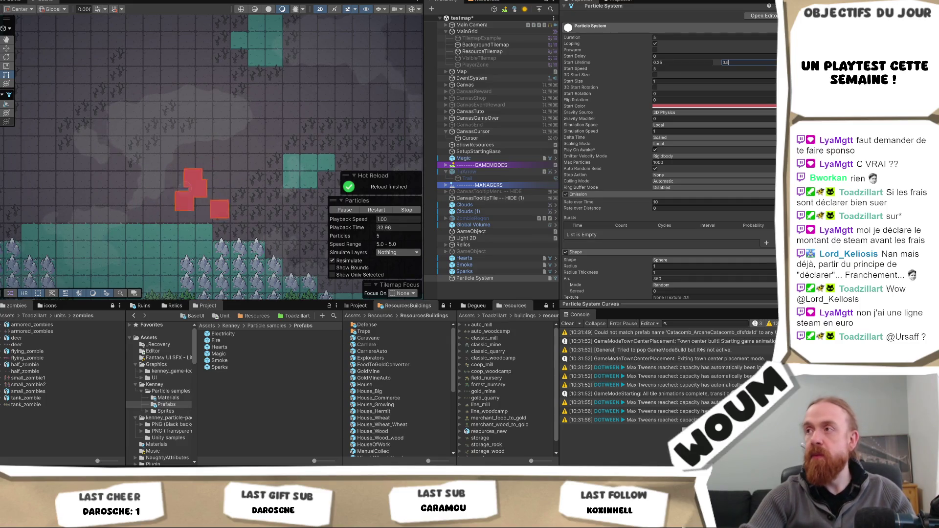
left_click(730, 104)
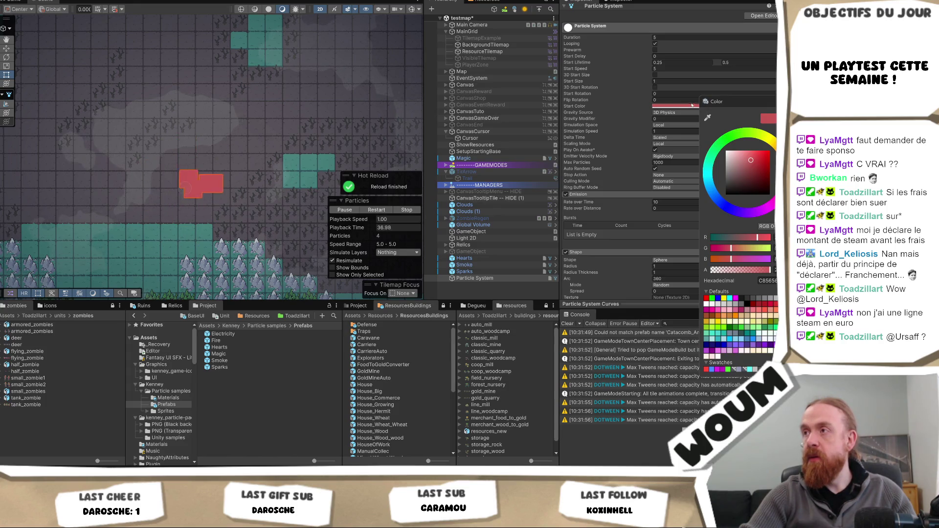
left_click(602, 106)
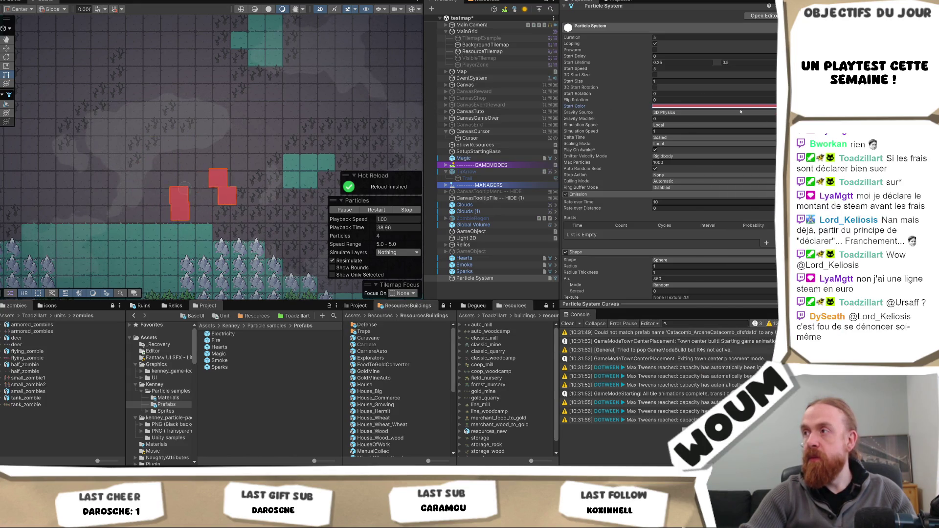
Switch Start Color to Random Between Two Colors and inspect its white and red colours.
left_click(774, 107)
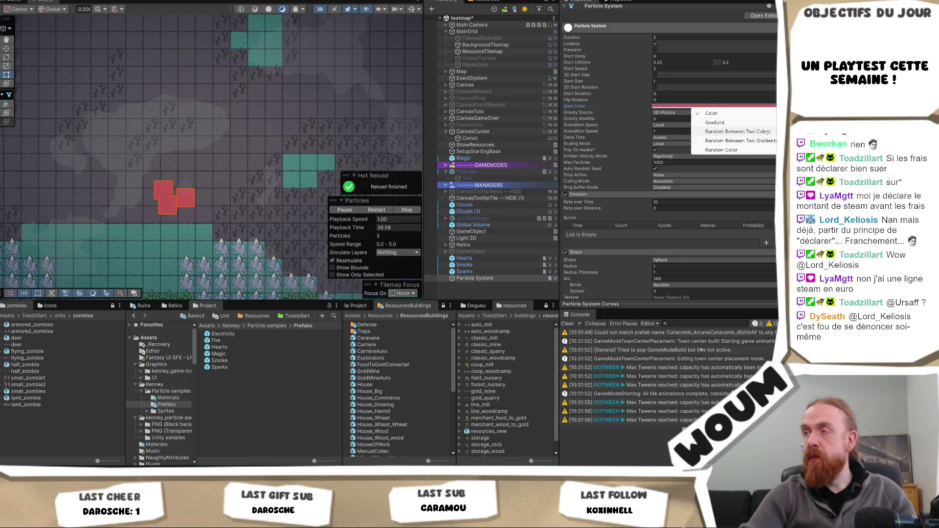
left_click(704, 131)
left_click(719, 112)
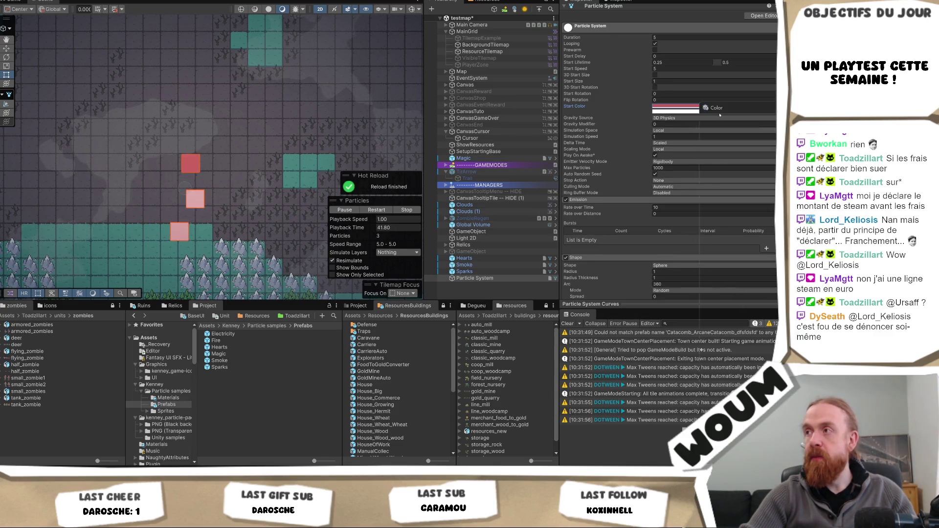
left_click(687, 106)
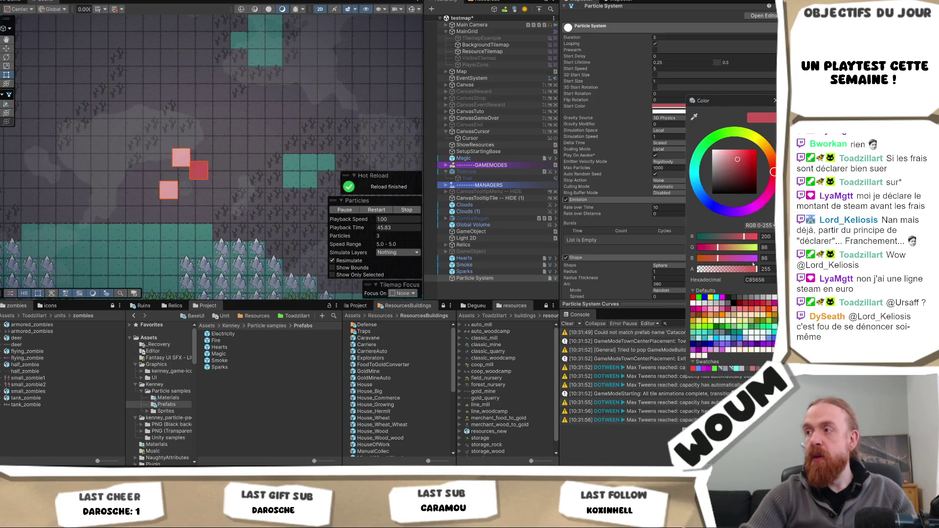
left_click(658, 112)
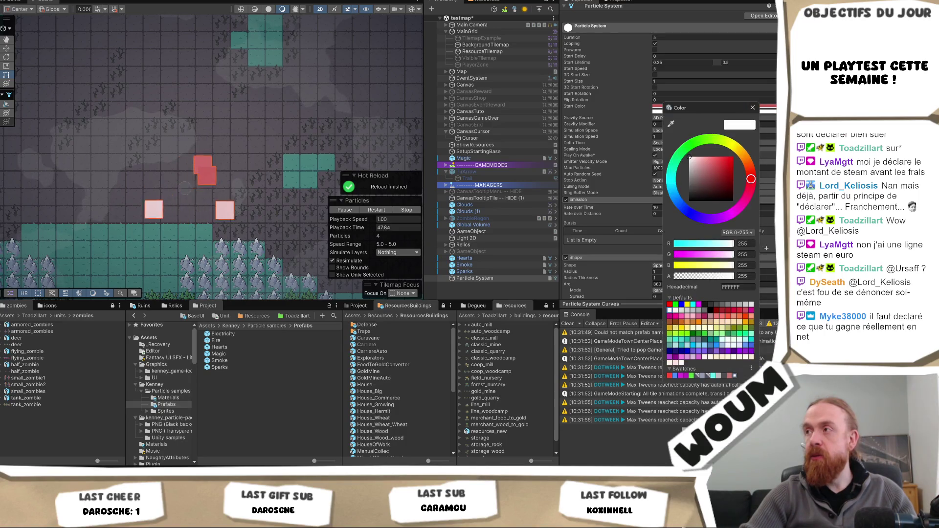
Change the Start Color mode to Gradient and open the gradient for editing.
left_click(773, 108)
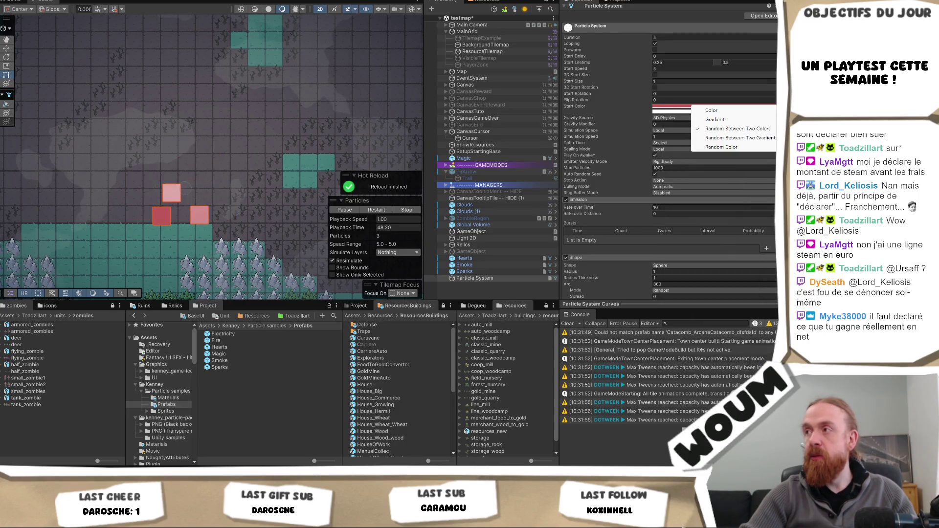
left_click(730, 110)
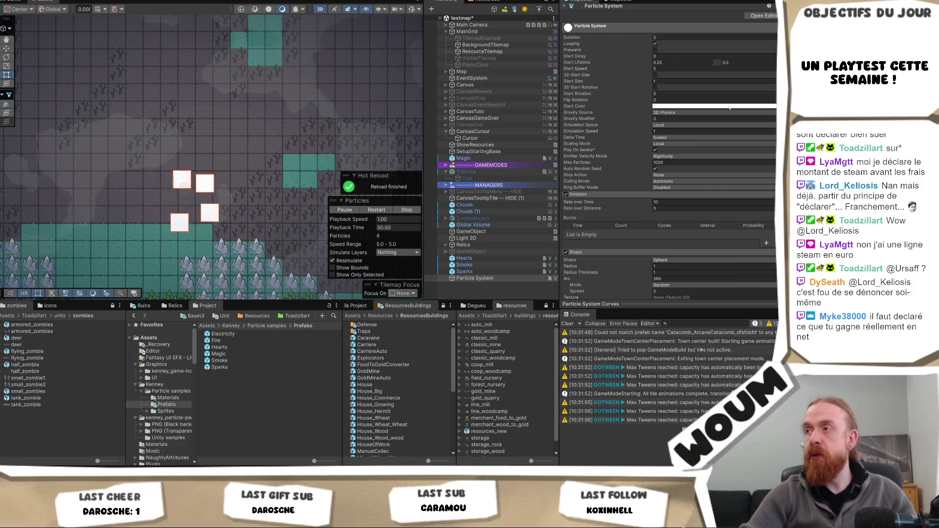
right_click(575, 106)
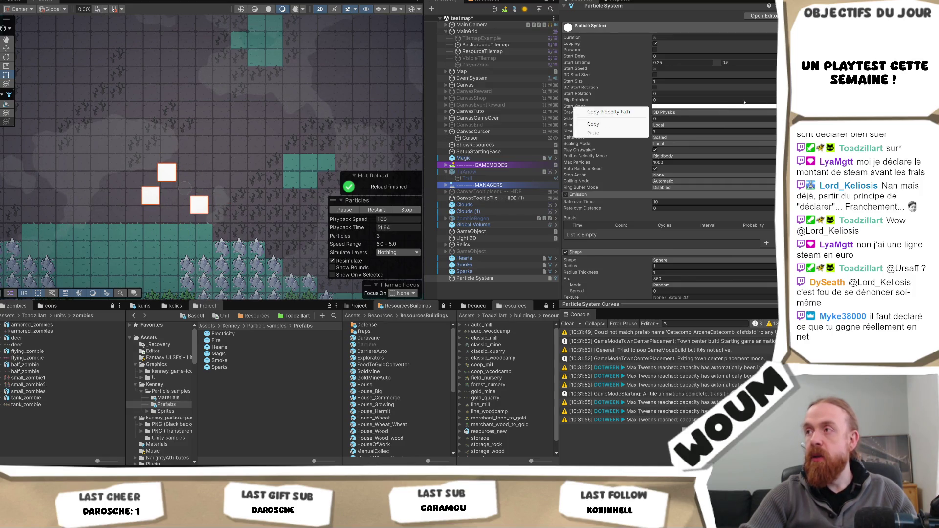
left_click(685, 106)
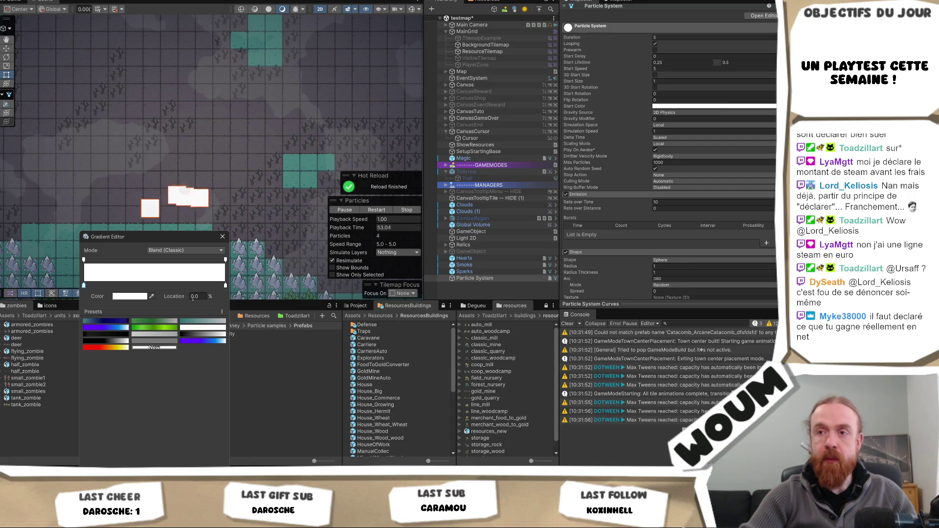
Set the Start Color gradient's colour keys to red C85656.
left_click(129, 296)
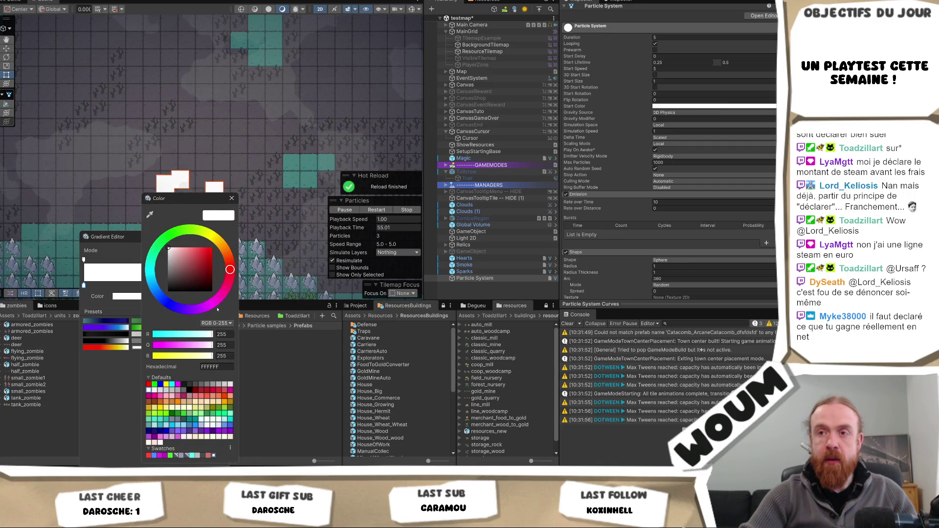
left_click(223, 390)
left_click(122, 373)
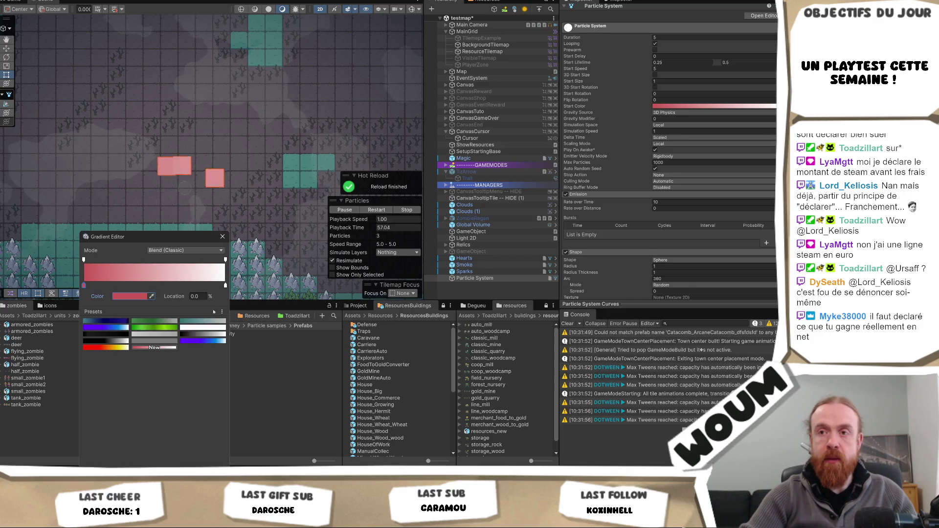
left_click(226, 262)
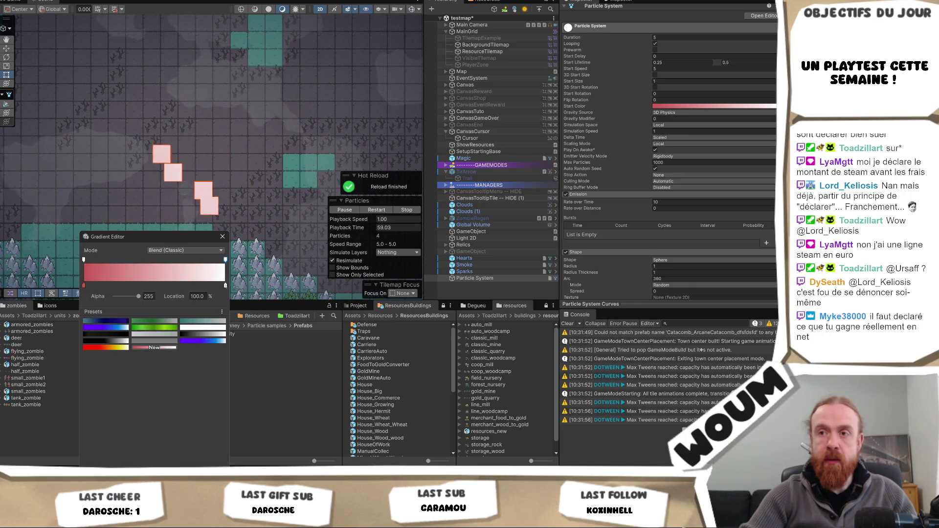
left_click(226, 285)
left_click(124, 295)
double_click(115, 379)
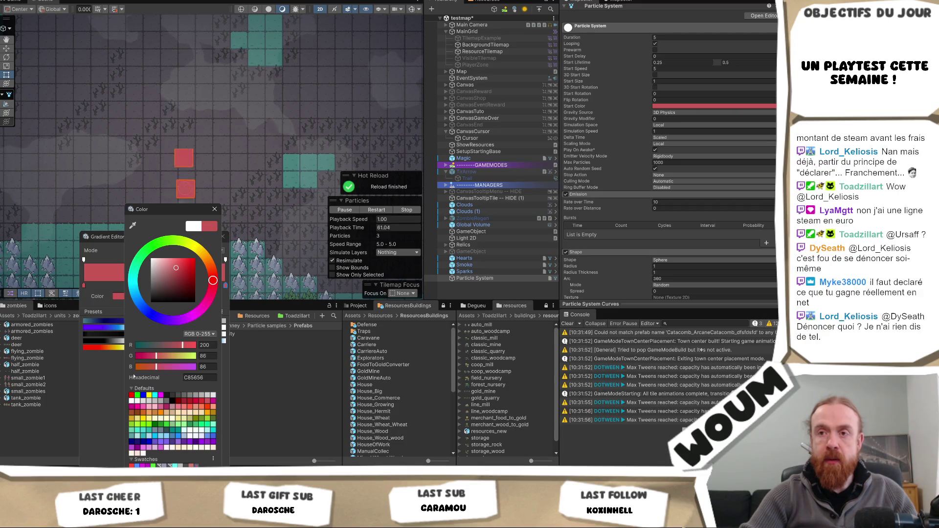
Try fading the gradient end to alpha 0, undo it, and close the Gradient Editor.
left_click(225, 260)
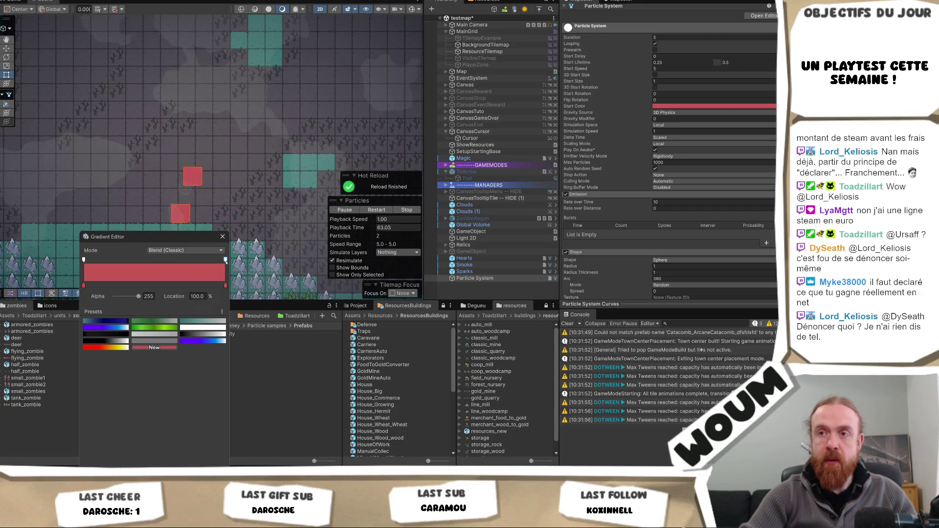
left_click_drag(123, 299, 86, 300)
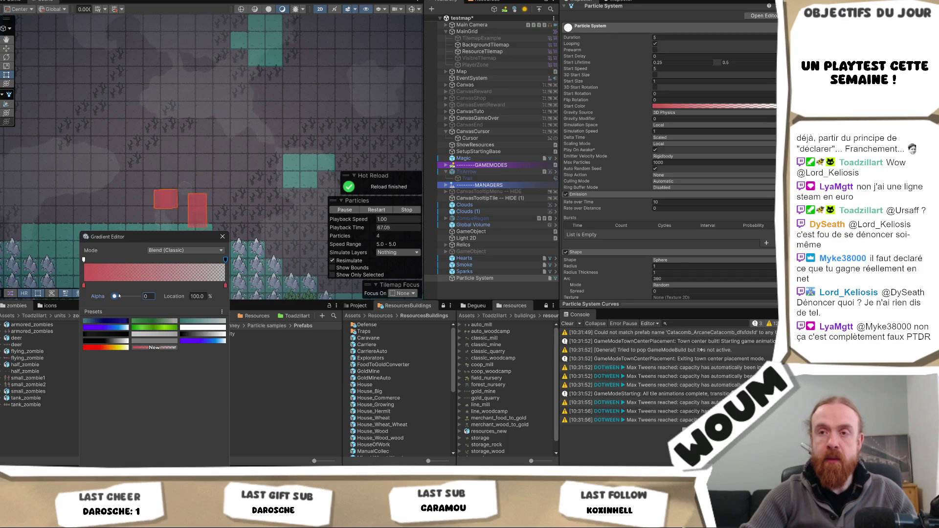
key("ctrl+z")
key("ctrl+z")
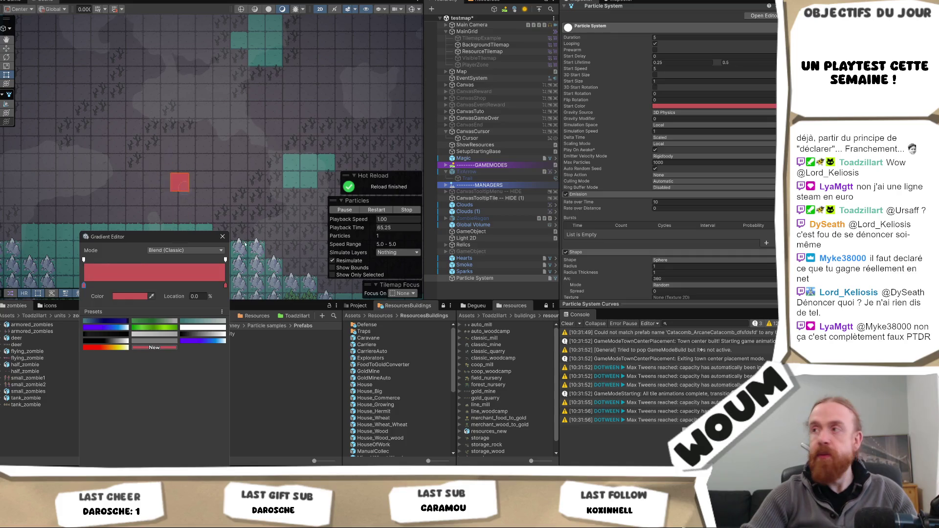
left_click(223, 236)
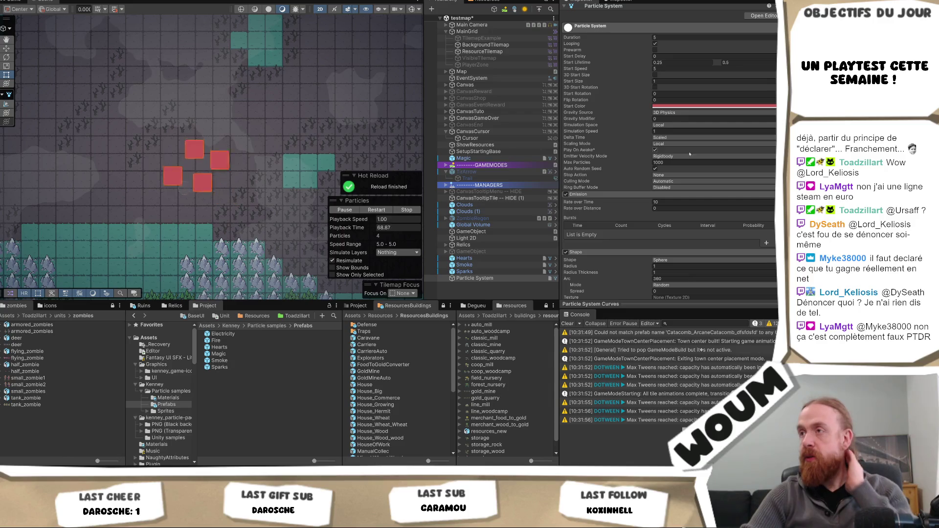
Enable and expand Color over Lifetime, opening its white gradient in the Gradient Editor.
scroll(690, 195, "down", 5)
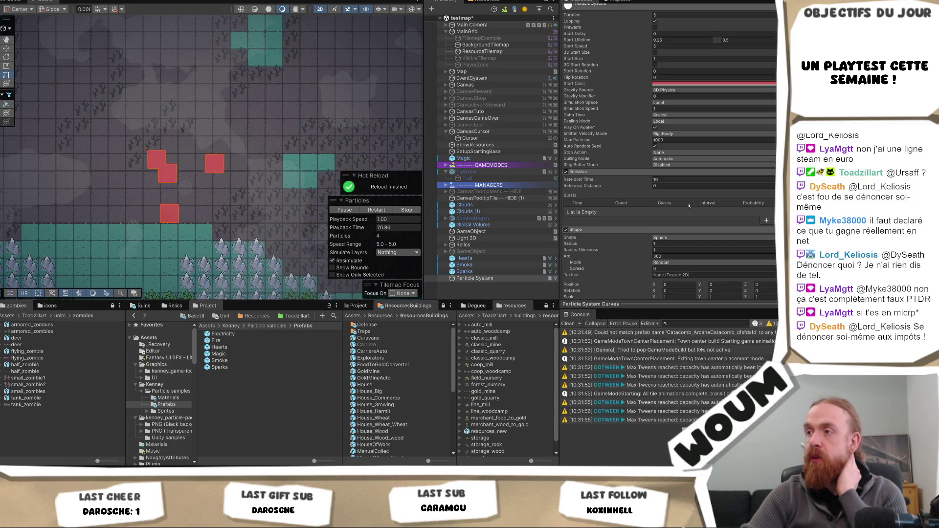
scroll(688, 210, "down", 1)
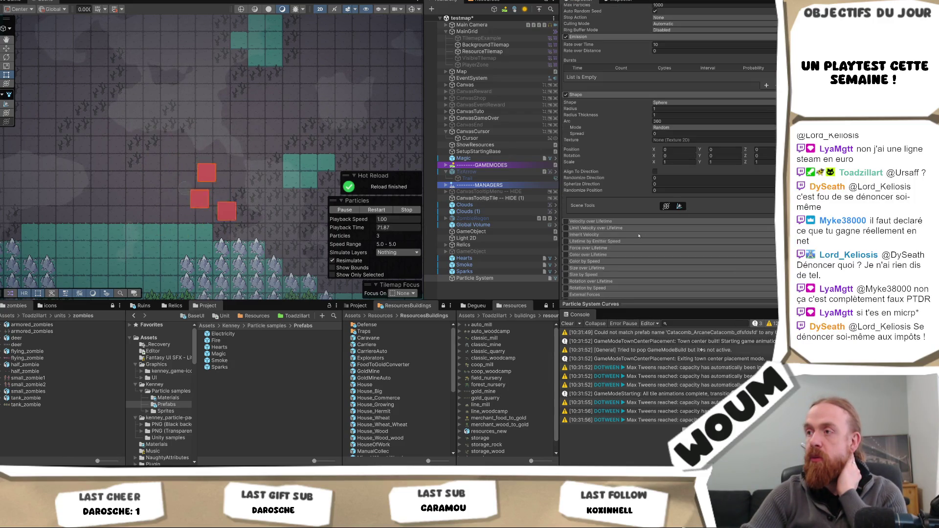
left_click(576, 255)
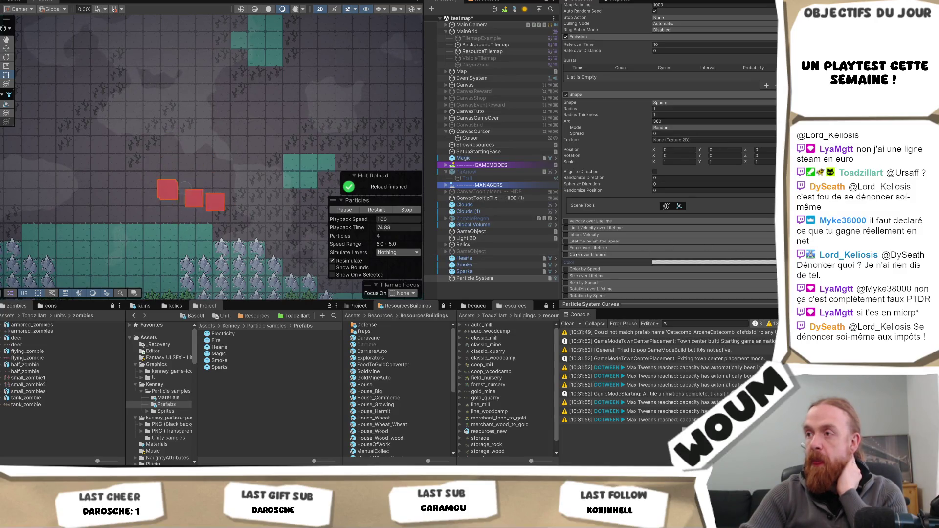
left_click(566, 255)
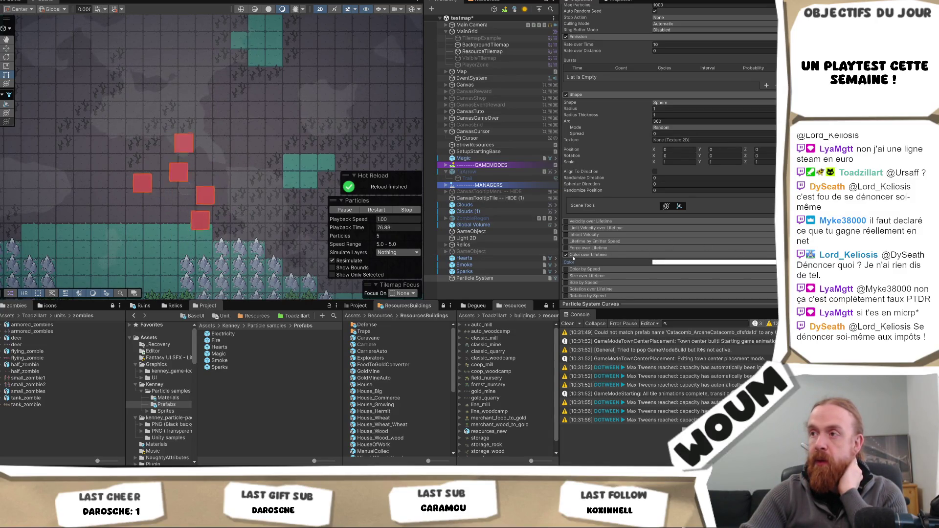
left_click(658, 263)
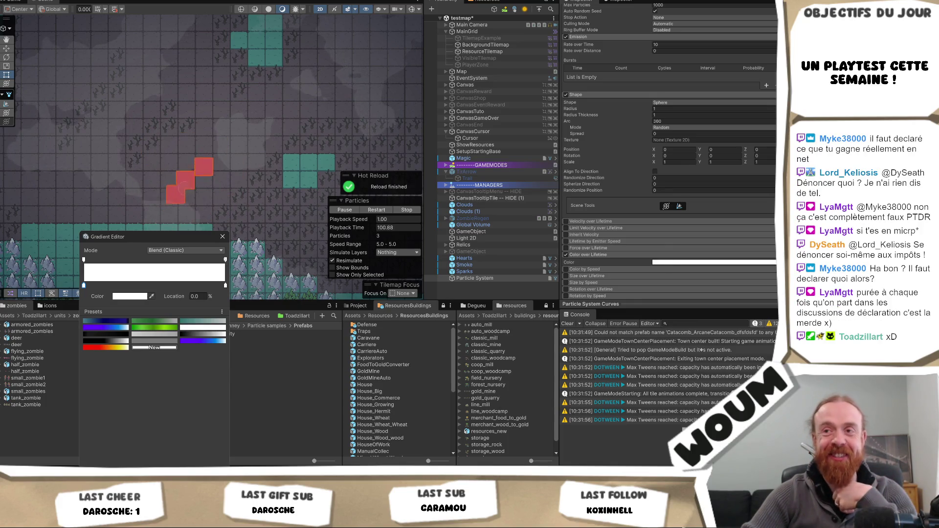
Set the Color over Lifetime gradient's end alpha key to 0 so particles fade out.
left_click(225, 259)
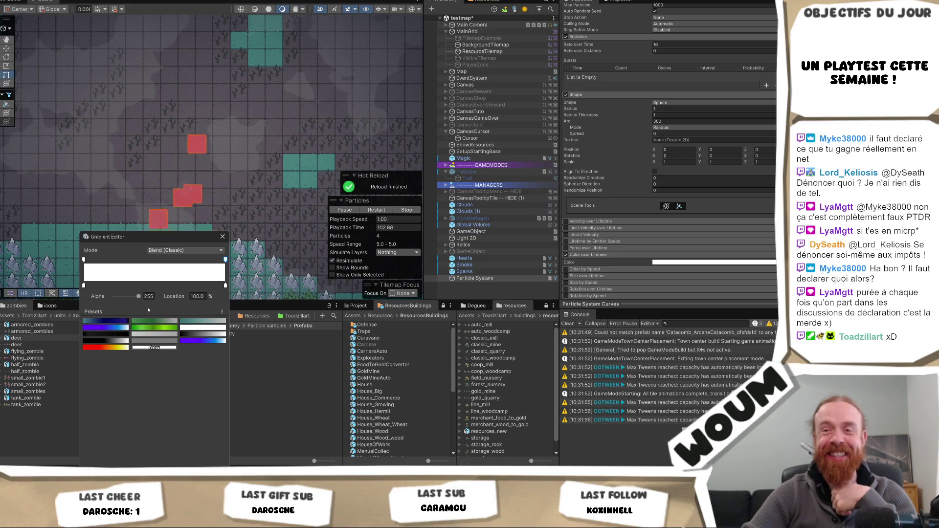
left_click_drag(137, 297, 114, 297)
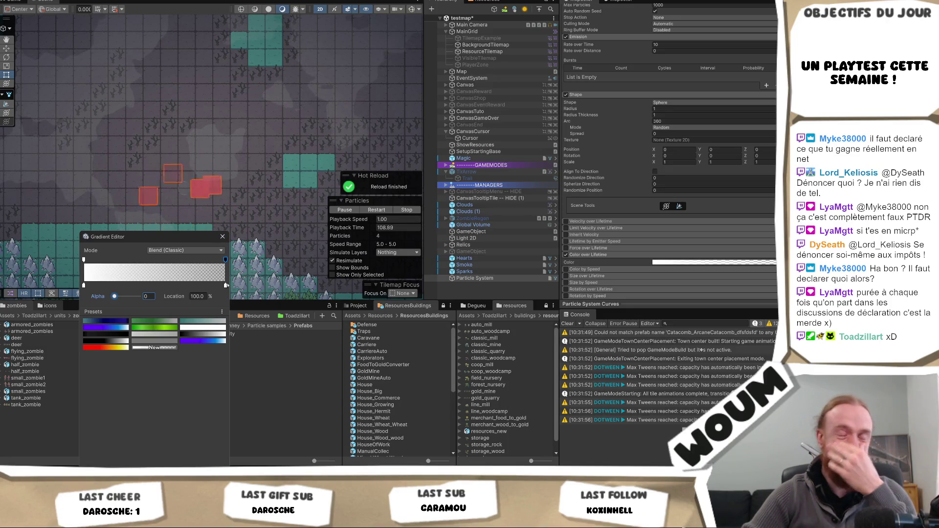
left_click(223, 237)
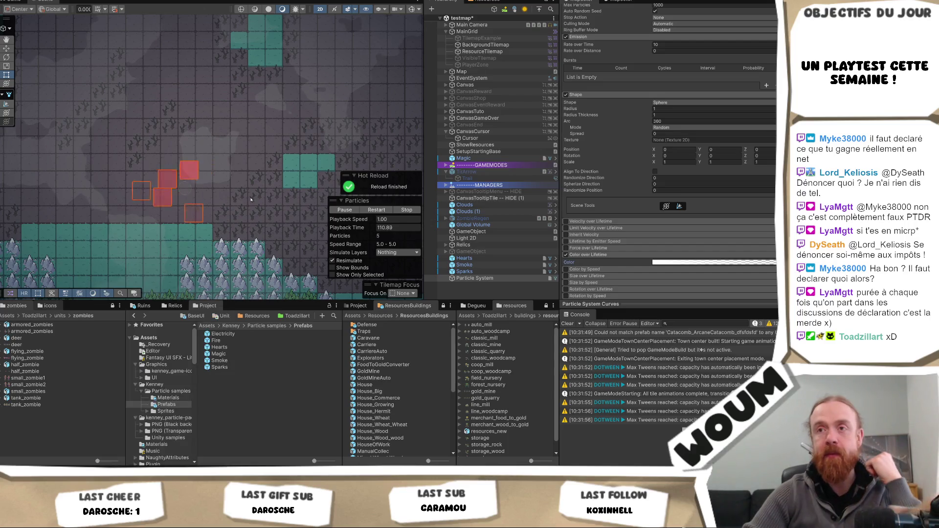
scroll(698, 130, "up", 4)
scroll(699, 129, "up", 5)
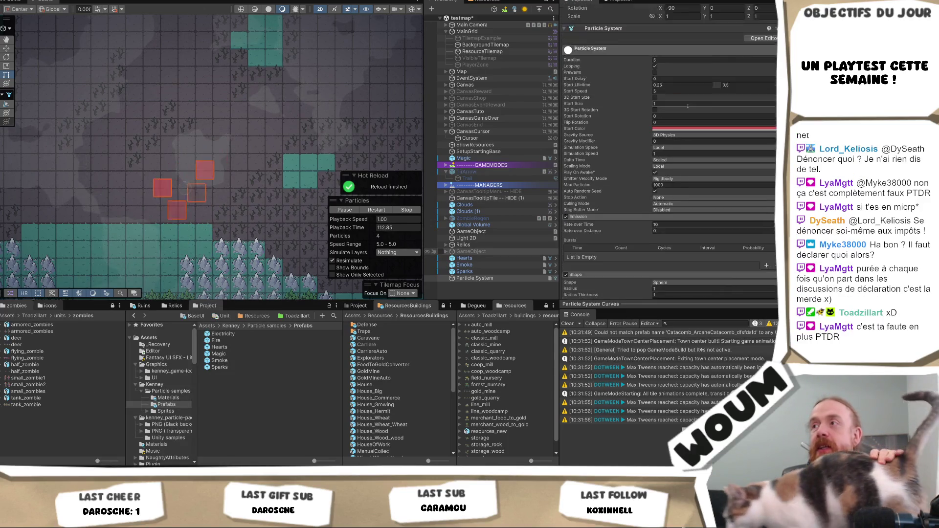
Raise the maximum Start Lifetime to 0.75 and replay the preview.
left_click(741, 109)
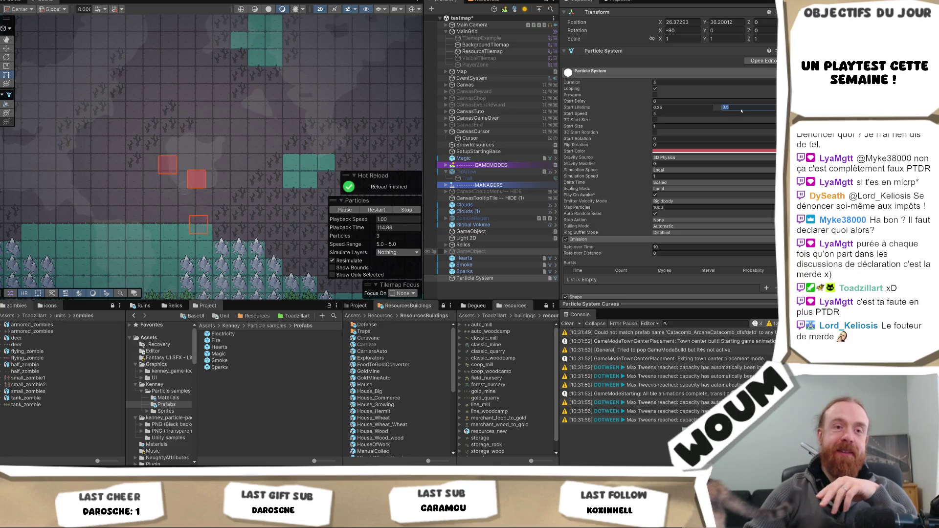
type("0.75")
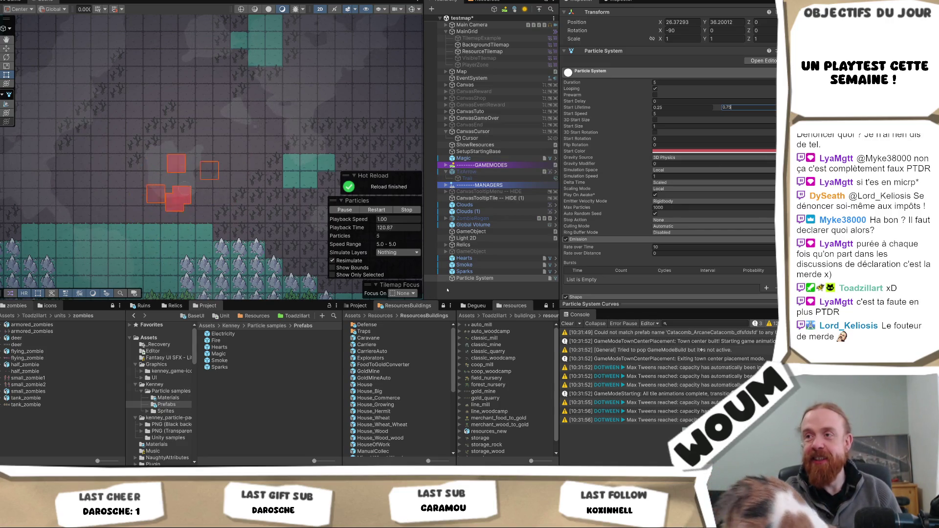
left_click(447, 290)
left_click(470, 277)
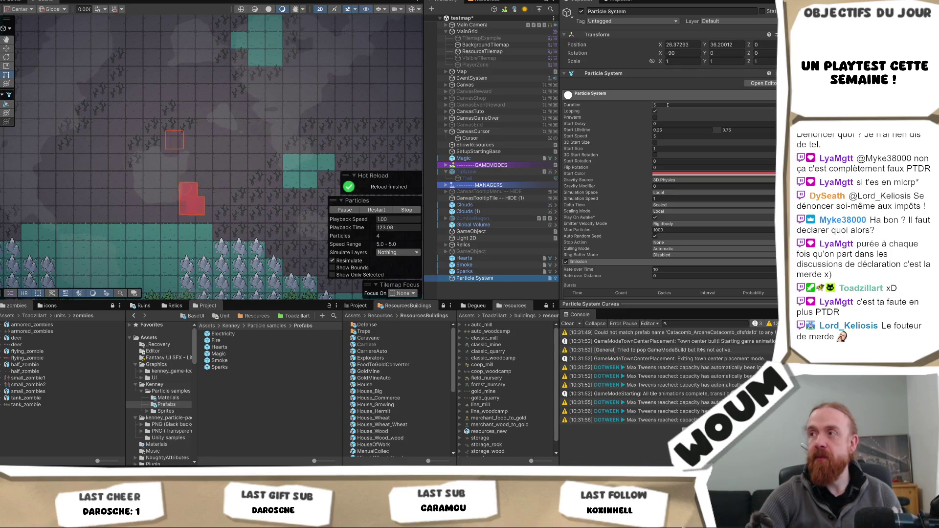
Set Start Size to 0.1 and reselect the Particle System to replay it.
left_click(664, 149)
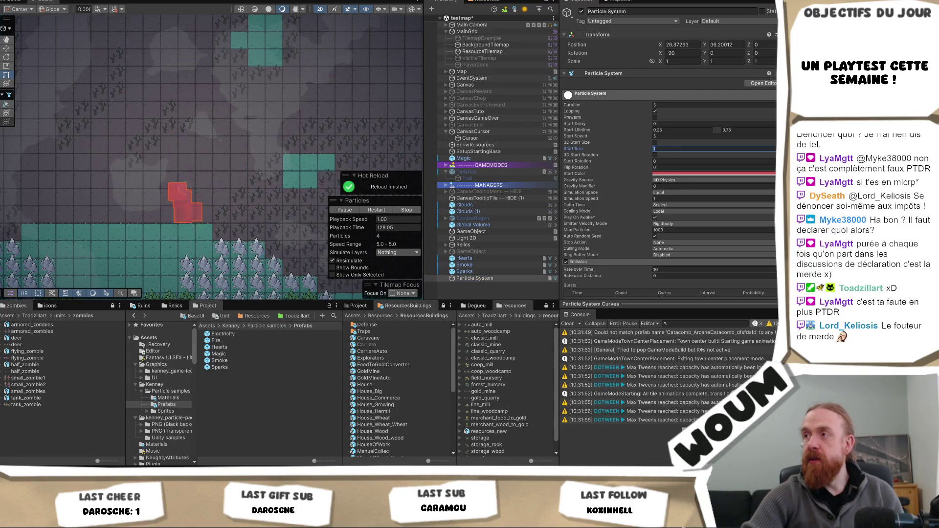
left_click(774, 149)
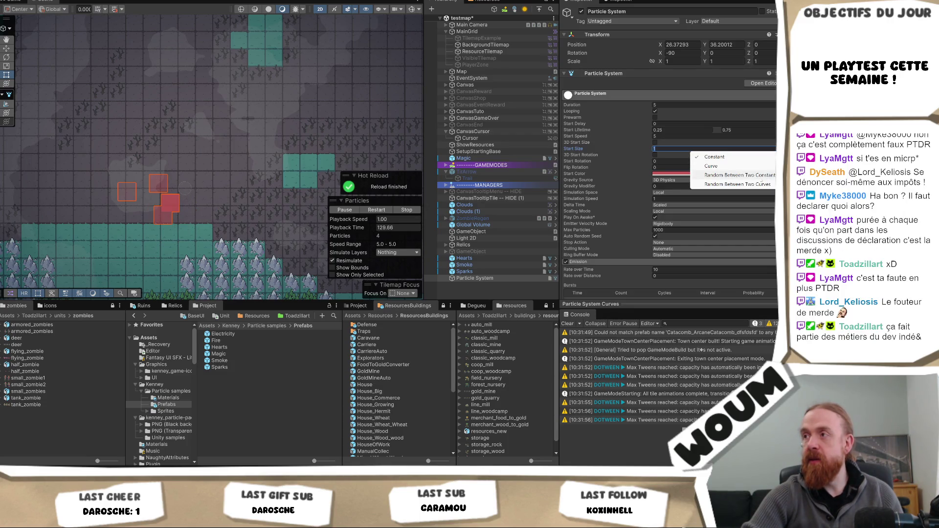
left_click(562, 133)
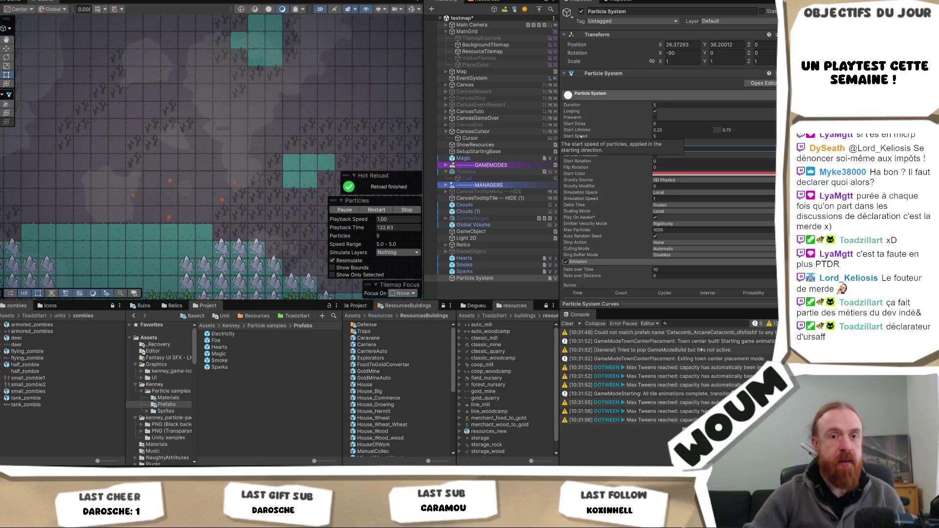
left_click(658, 149)
type("0.1")
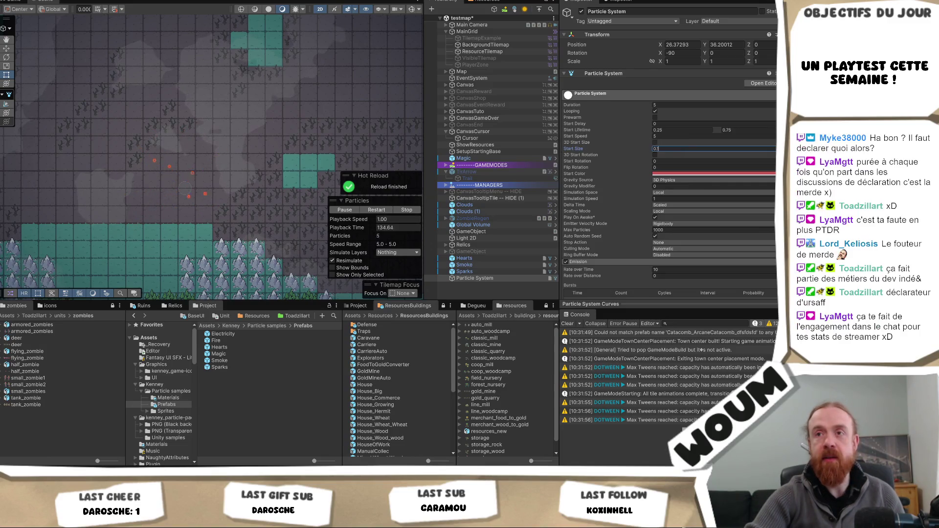
left_click(480, 284)
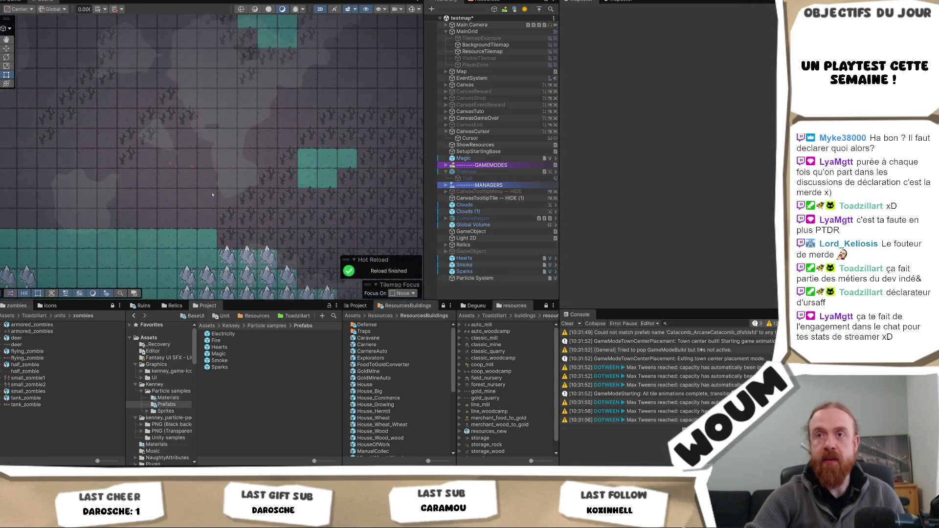
left_click(477, 278)
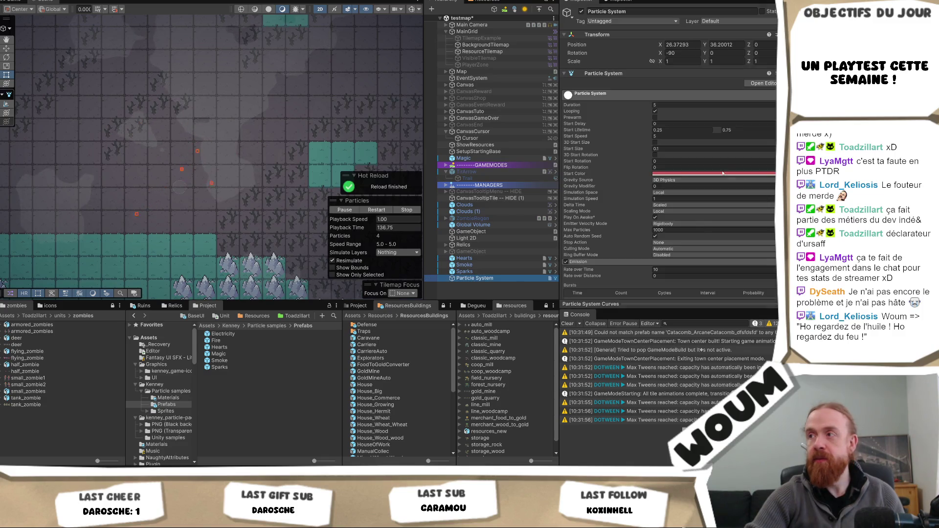
Set the Sphere shape's Radius to 0.1, keeping the 360 Arc.
scroll(696, 242, "down", 2)
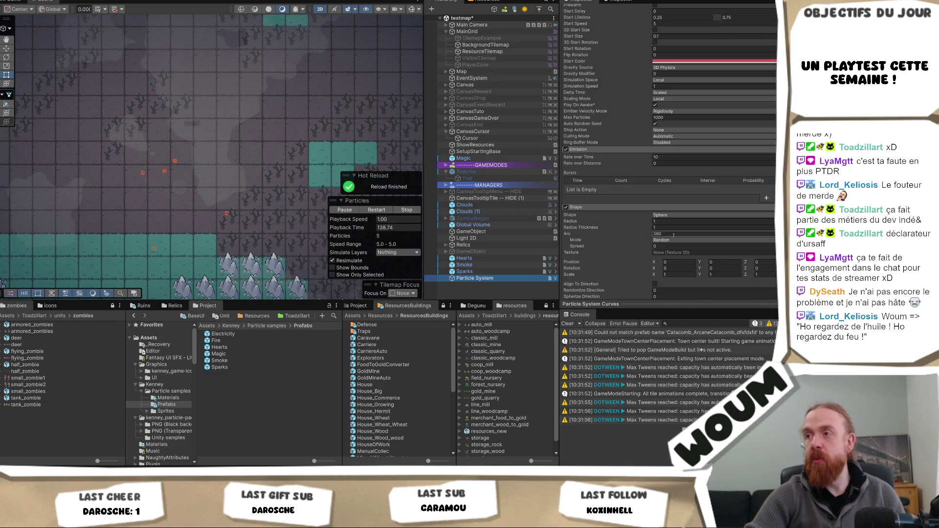
left_click(660, 222)
type("0.1")
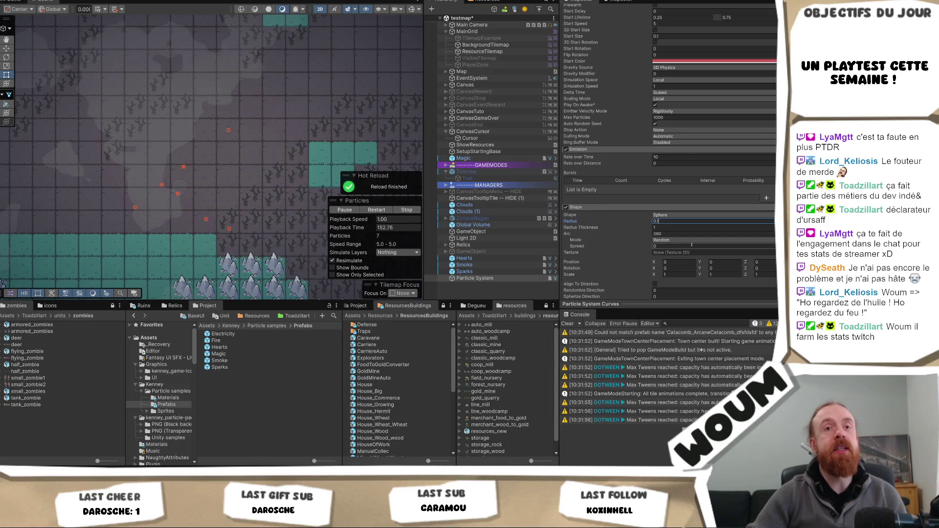
key("Tab")
key("Tab")
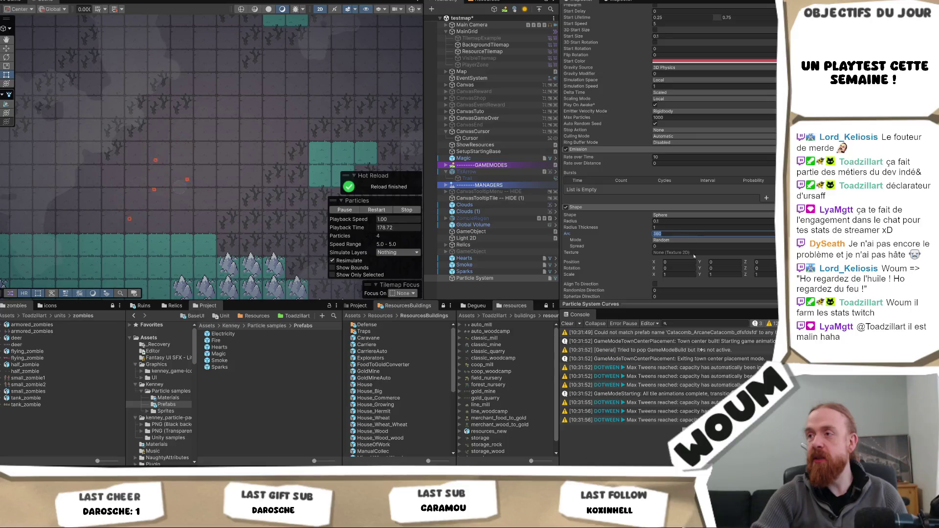
scroll(692, 245, "down", 2)
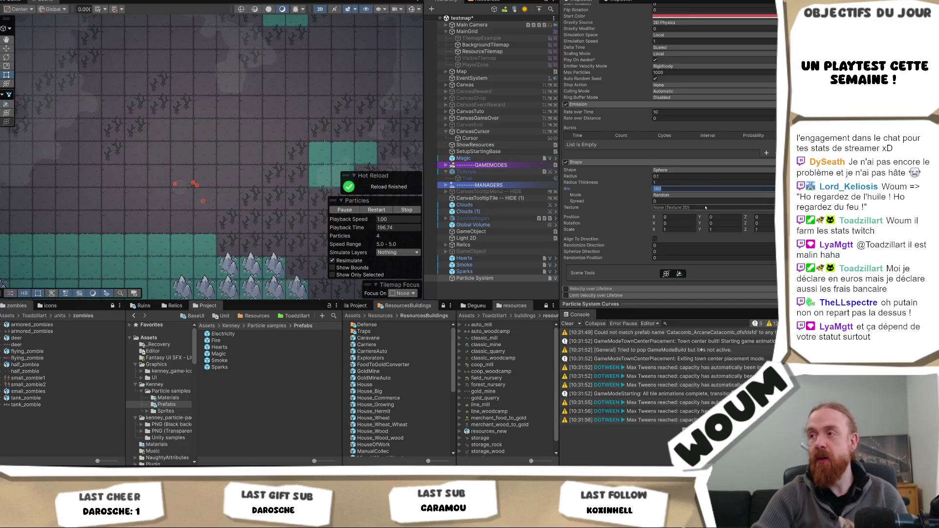
scroll(705, 208, "down", 1)
scroll(706, 207, "down", 1)
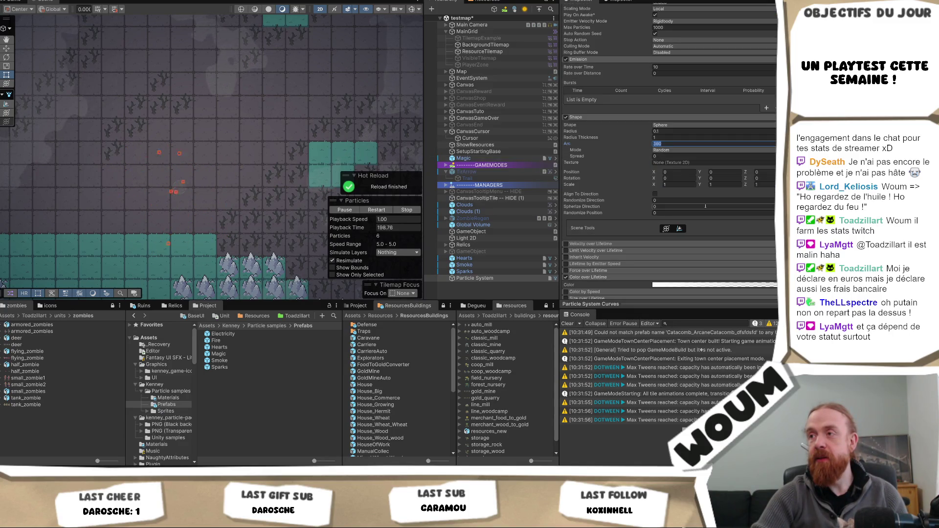
scroll(706, 206, "down", 2)
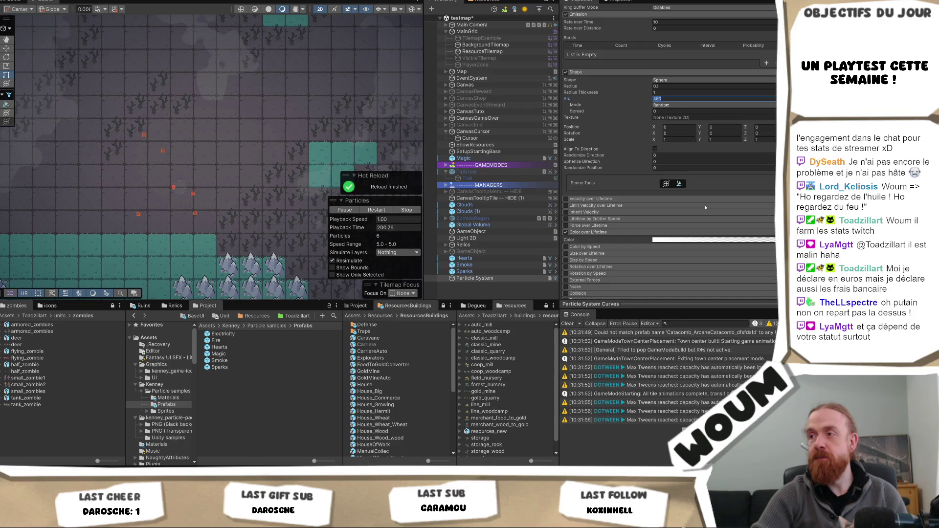
scroll(706, 207, "up", 10)
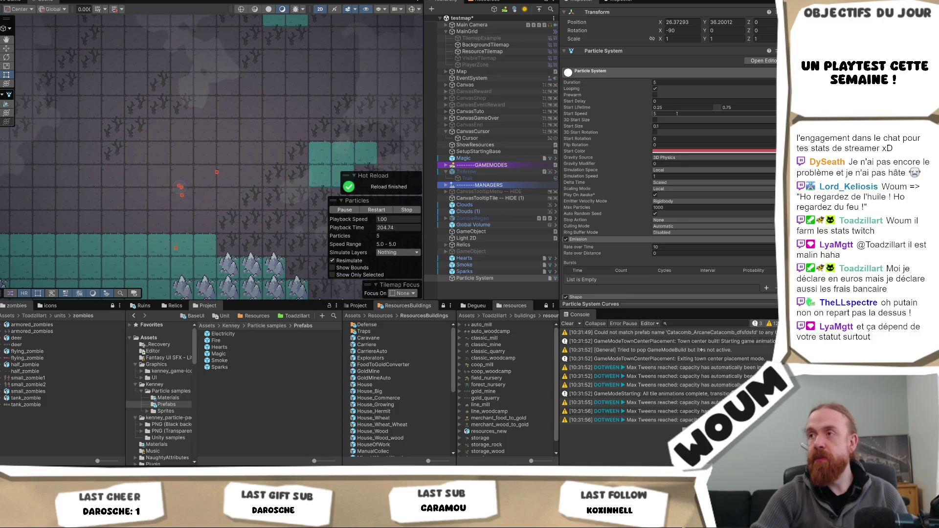
Make Start Speed random between two constants, 1 and 2.
left_click(773, 113)
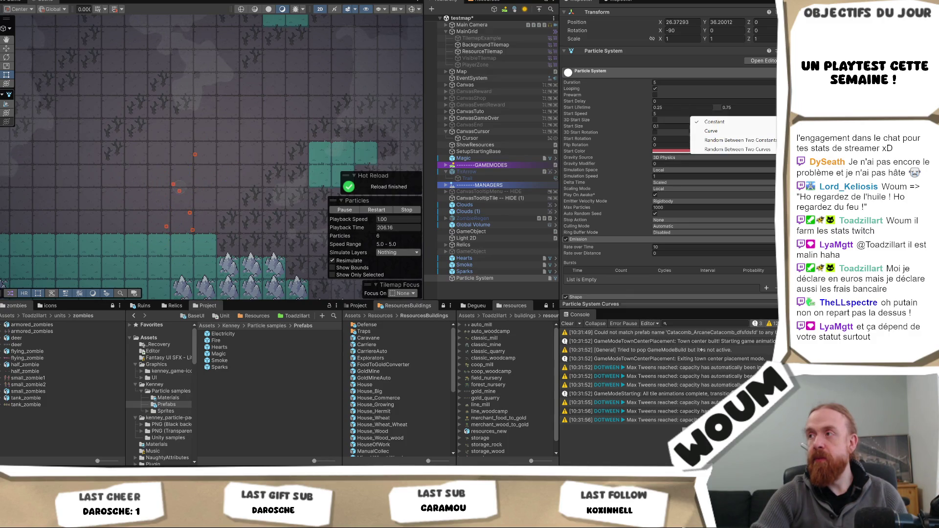
left_click(744, 141)
type("0.25")
type("0.5")
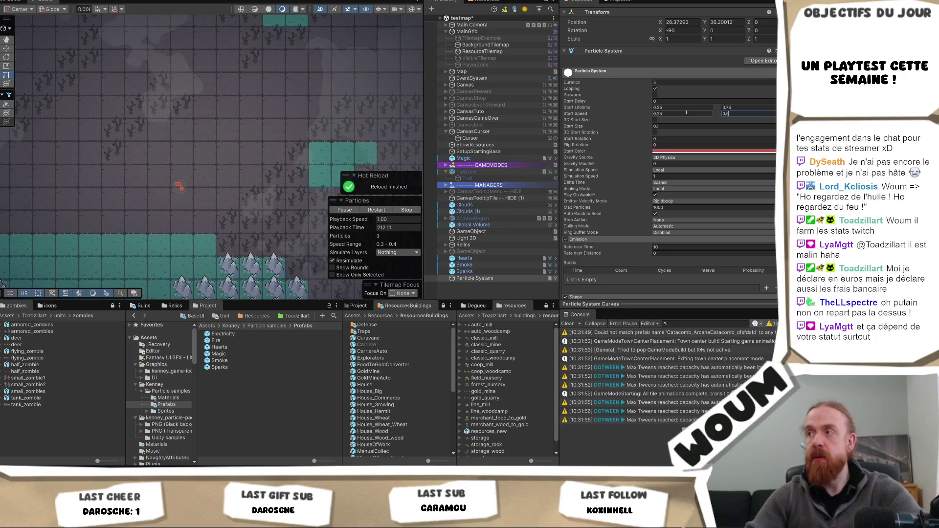
left_click(683, 113)
type("1")
left_click(730, 115)
type("2")
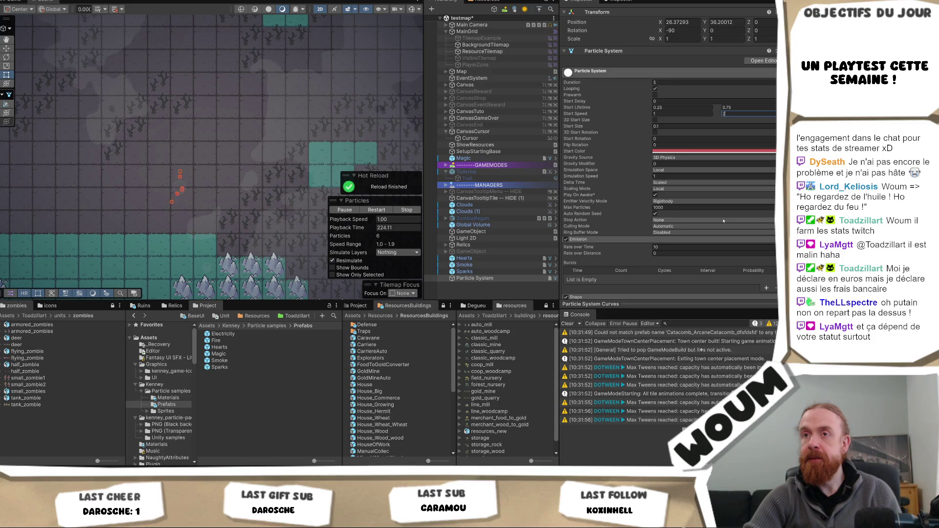
Set Rate over Time to 0 and add a single burst of 30 particles.
type("0")
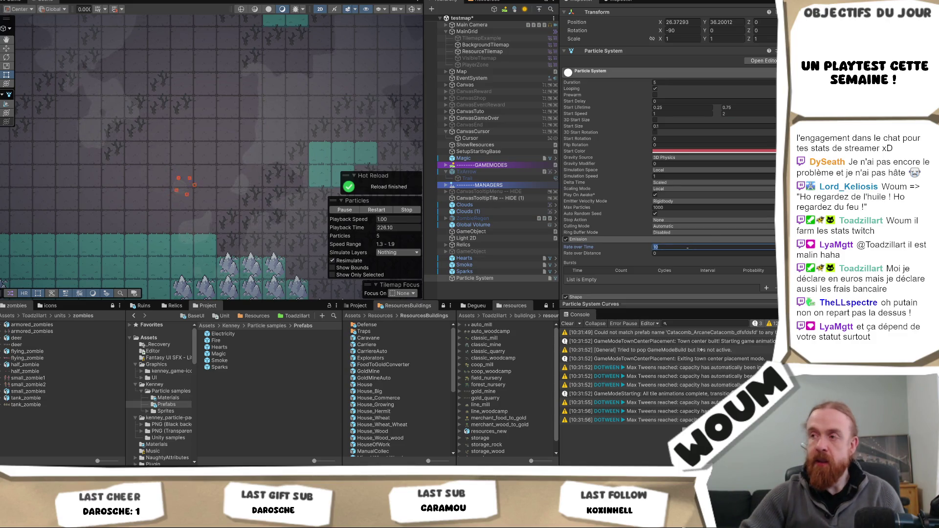
left_click(767, 288)
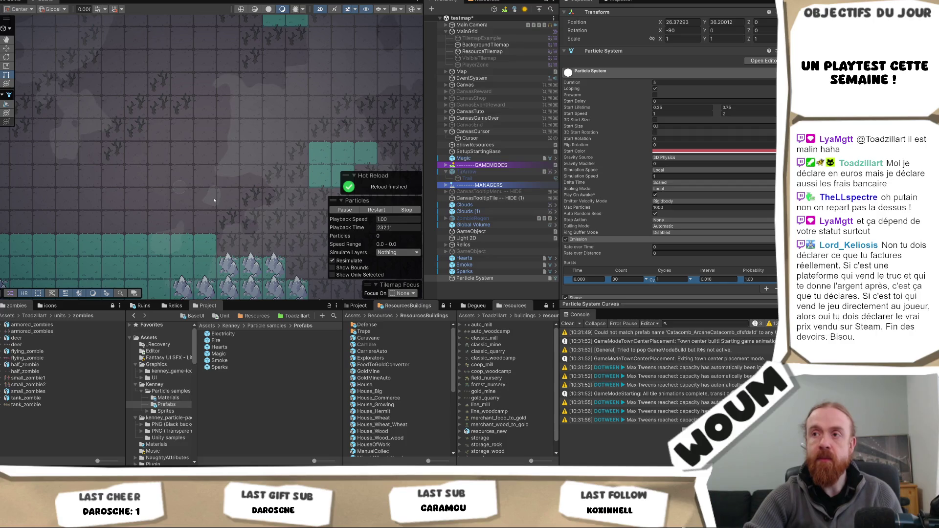
left_click(486, 288)
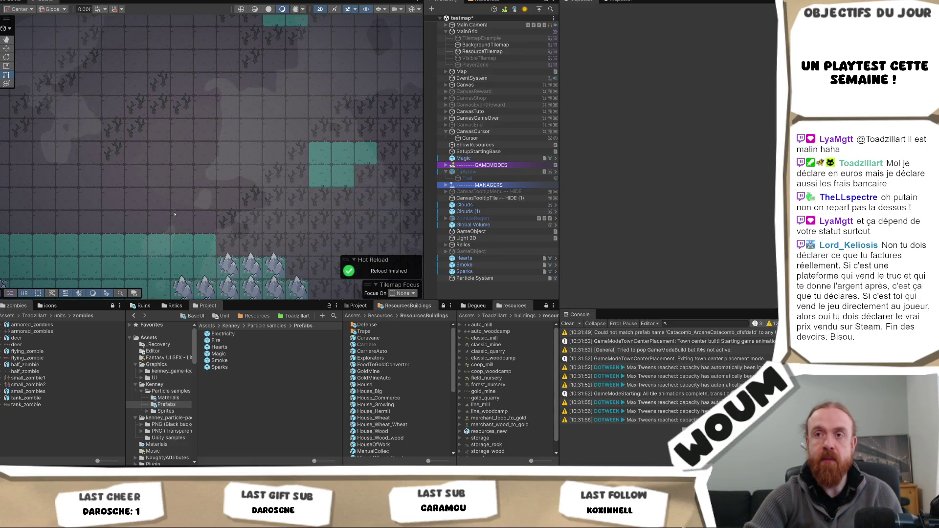
left_click(474, 278)
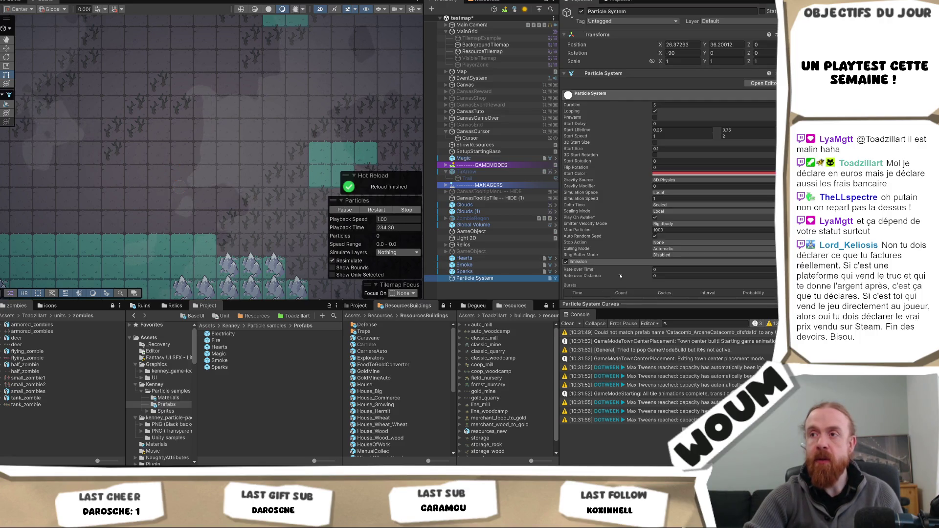
left_click(182, 214)
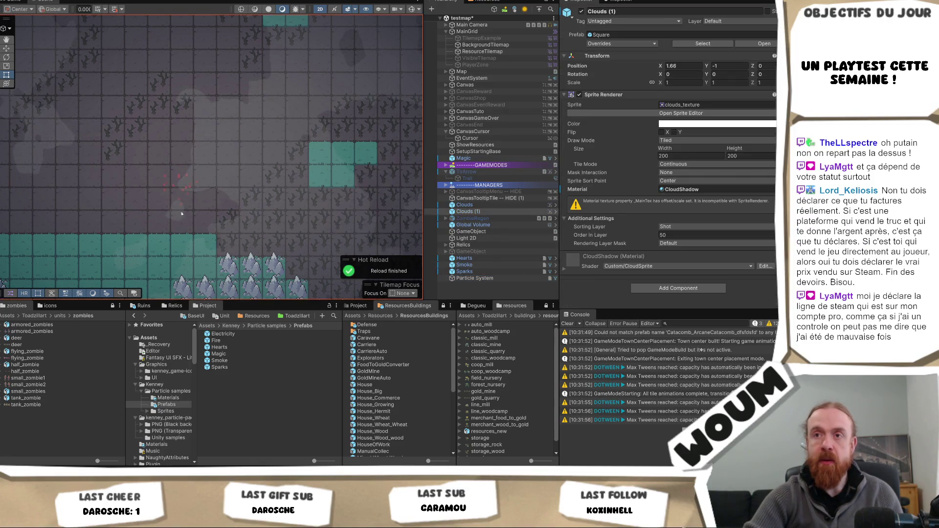
scroll(209, 195, "up", 5)
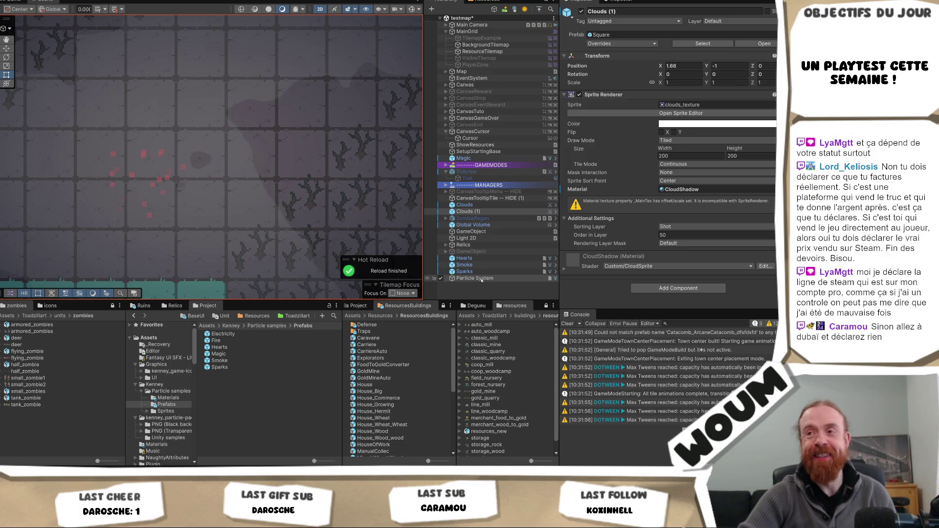
left_click(485, 278)
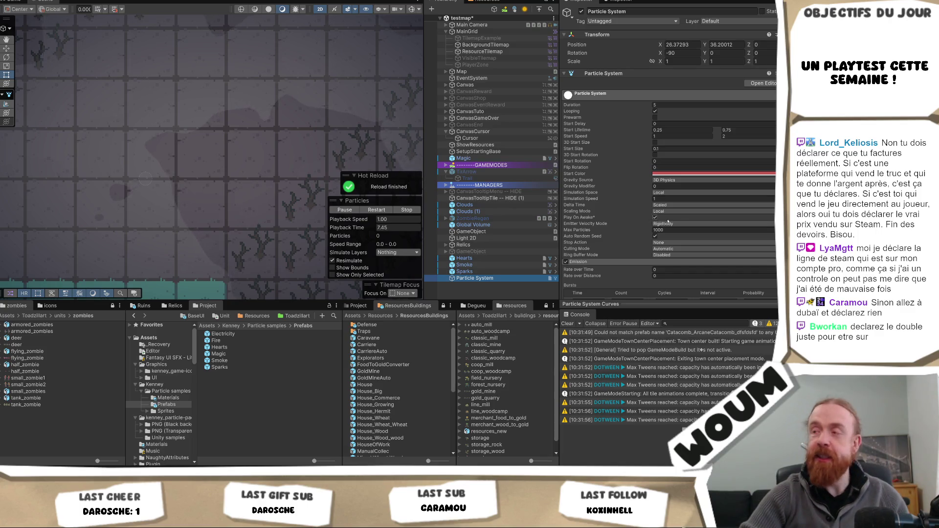
Retype the Shape module's Radius value.
scroll(668, 221, "down", 5)
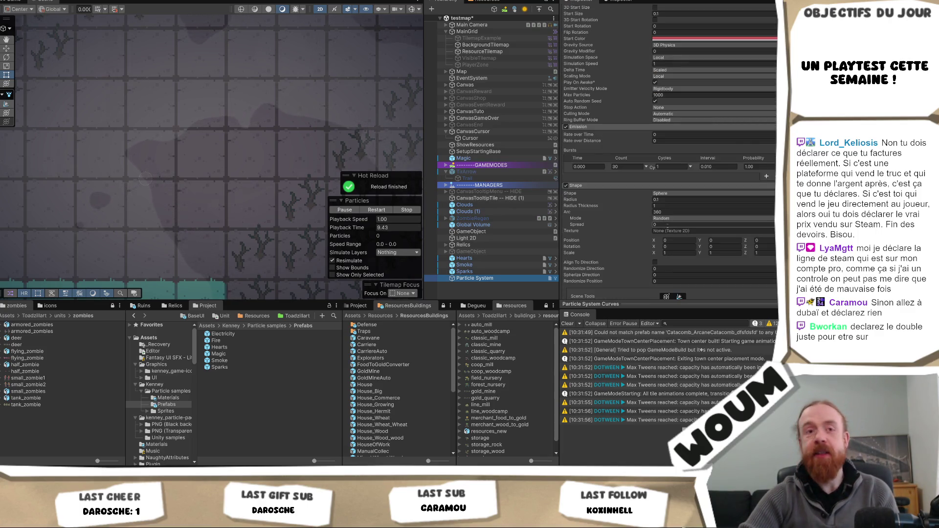
left_click(674, 200)
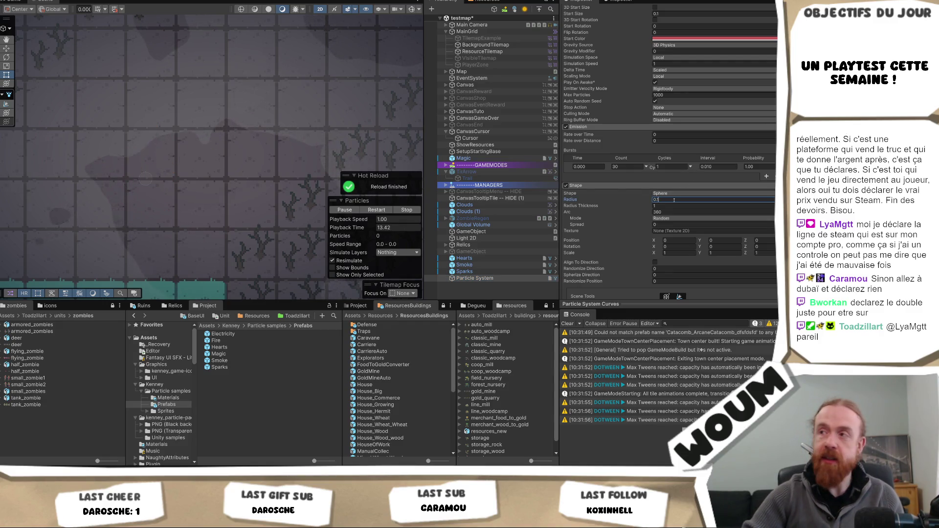
key("BackSpace")
type("0")
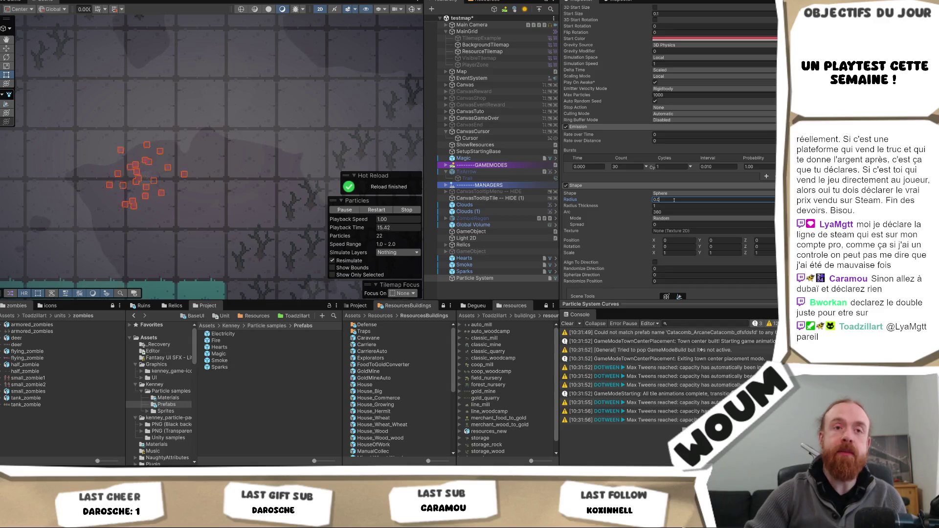
type("5")
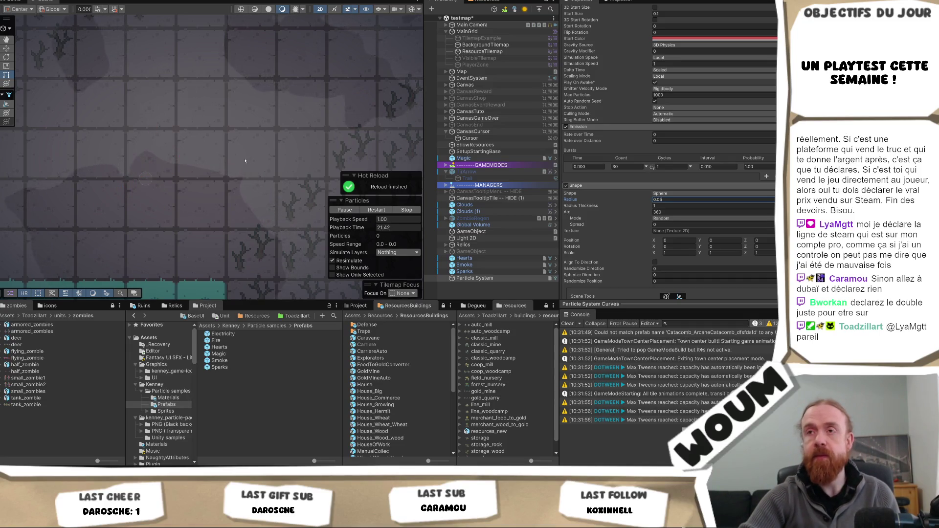
Deselect and reselect the particle system to watch its burst replay.
scroll(236, 159, "down", 1)
left_click(205, 210)
scroll(205, 209, "down", 2)
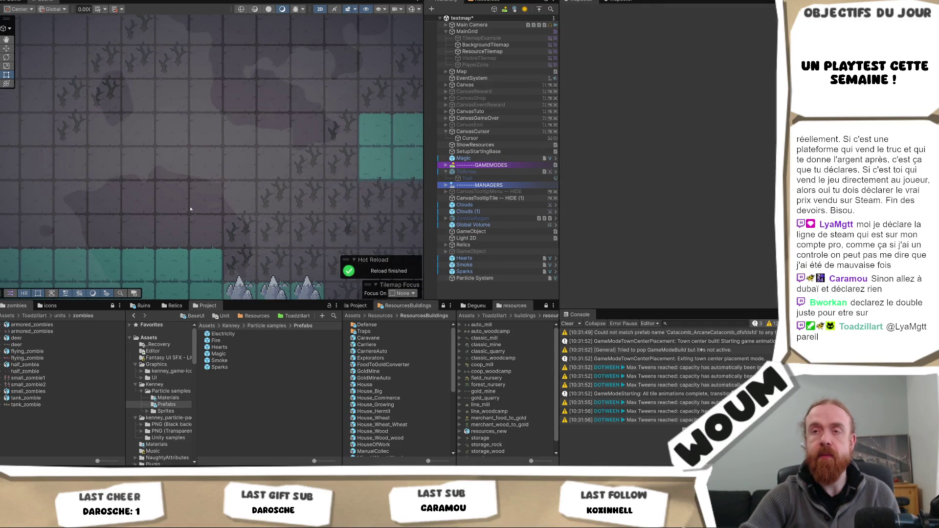
left_click(503, 278)
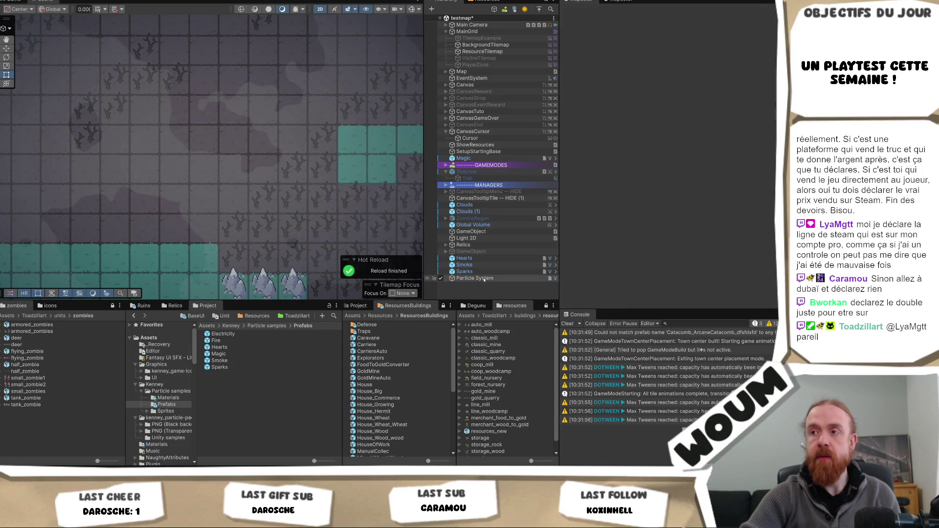
left_click(483, 283)
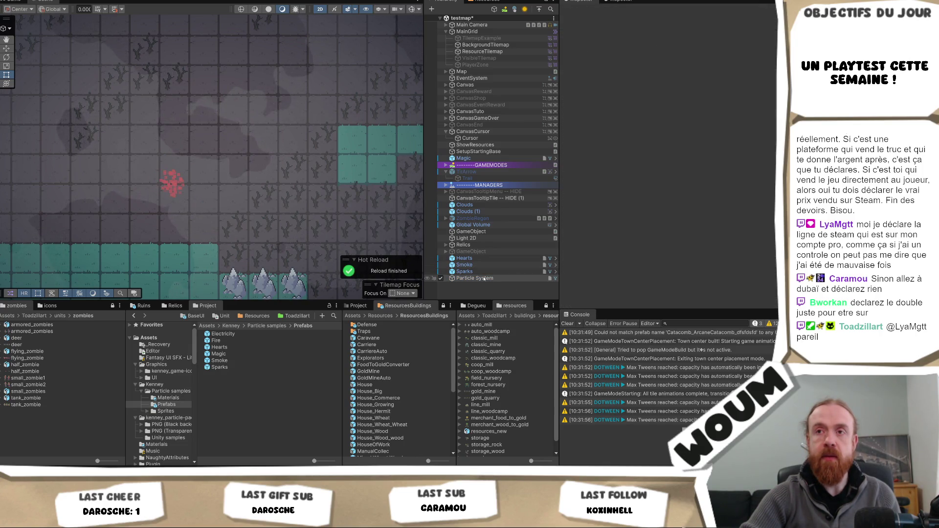
scroll(195, 177, "up", 5)
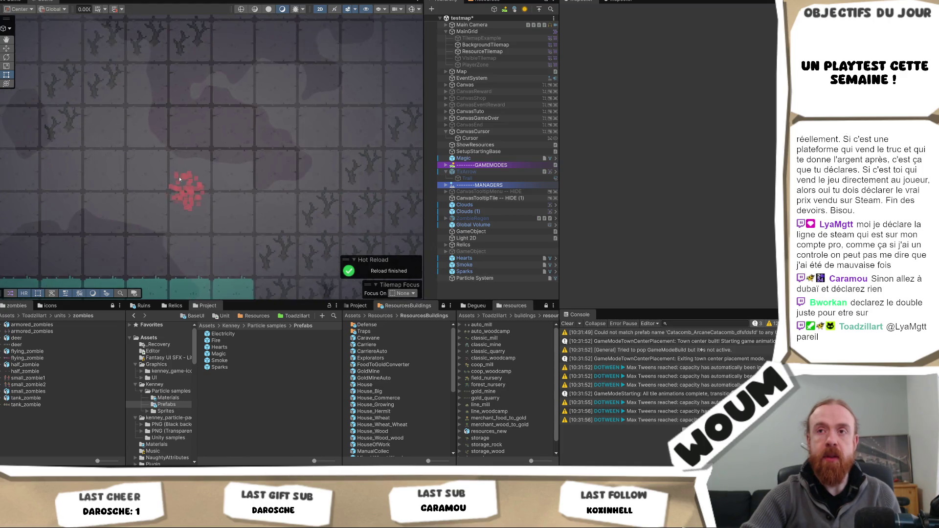
left_click(494, 278)
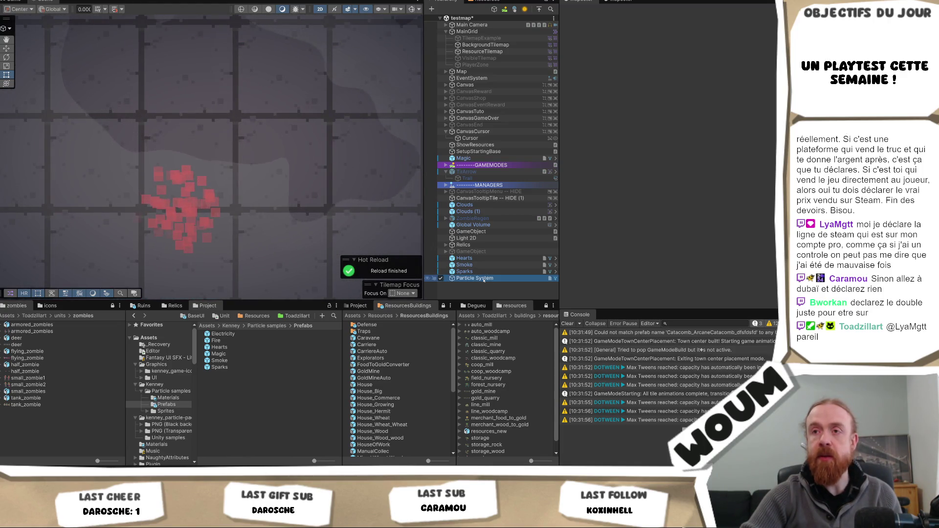
Bring up the Color over Lifetime gradient in the Gradient Editor.
scroll(705, 235, "down", 5)
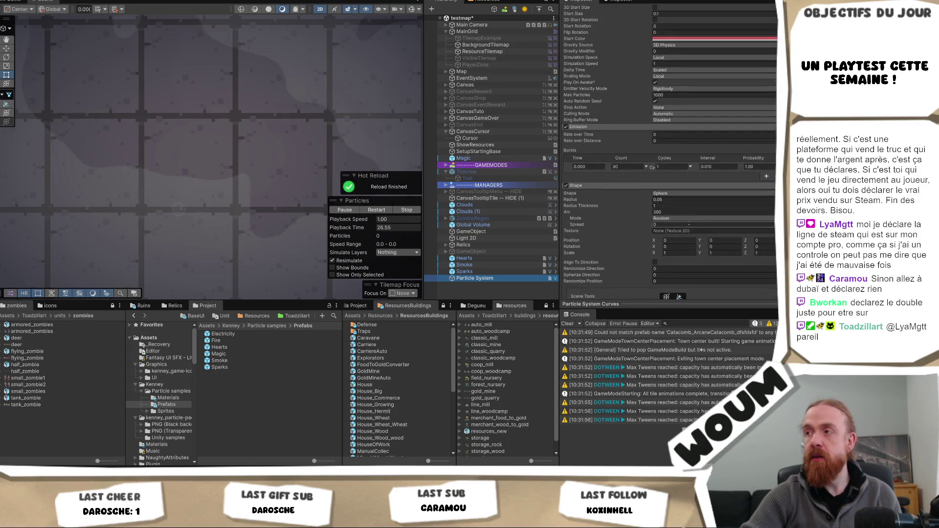
scroll(687, 222, "down", 10)
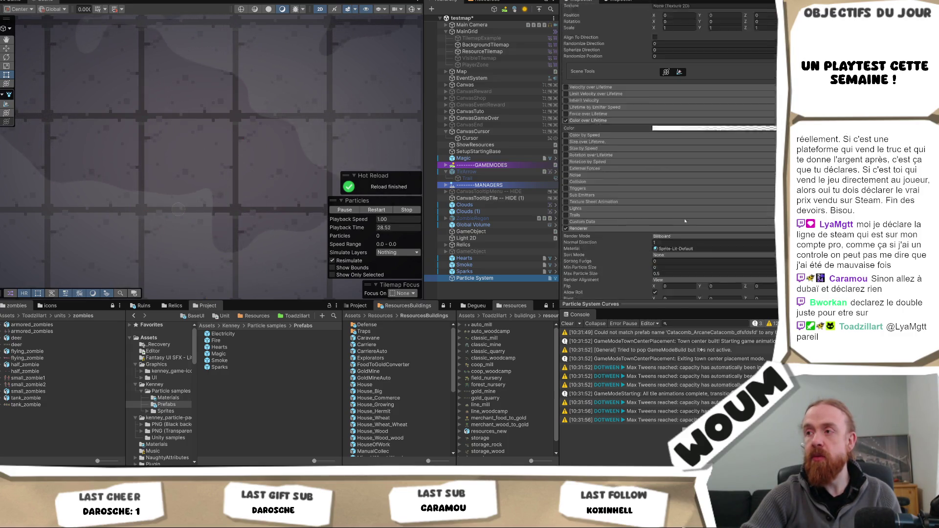
scroll(684, 221, "up", 2)
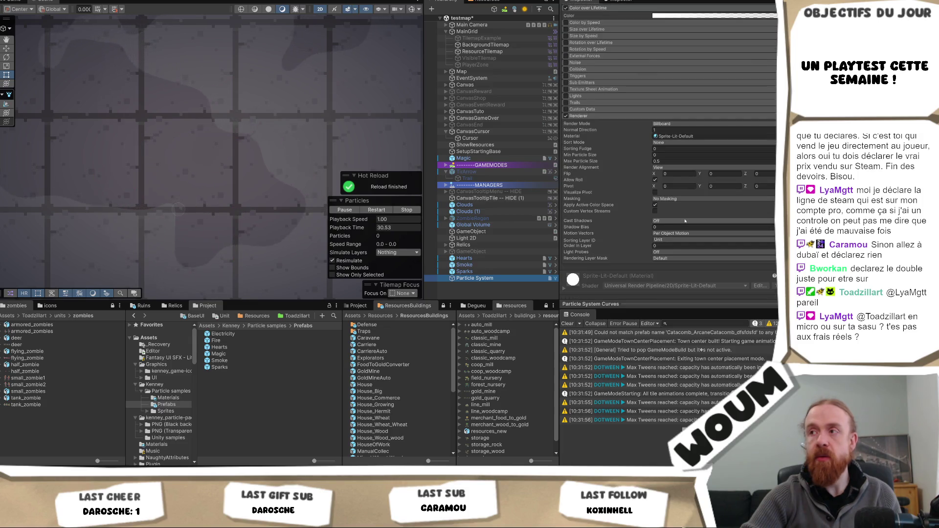
scroll(689, 217, "up", 10)
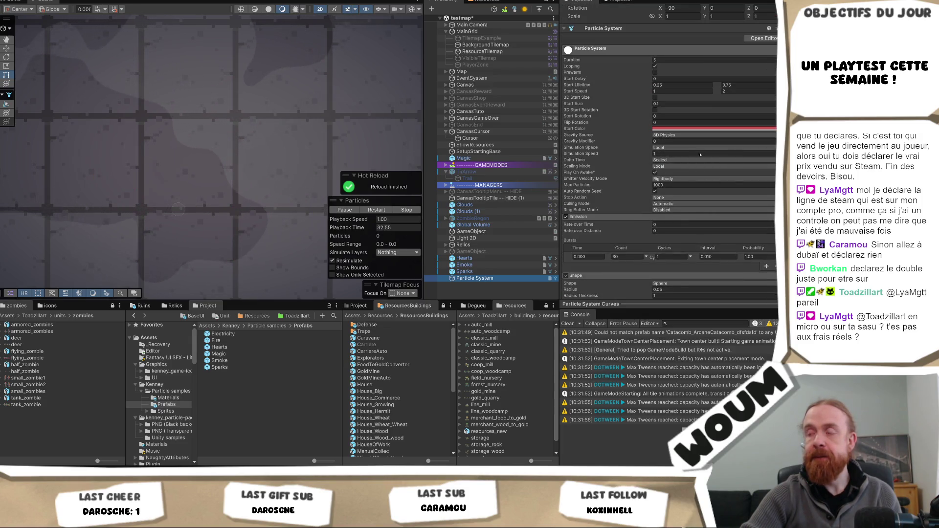
scroll(695, 212, "down", 6)
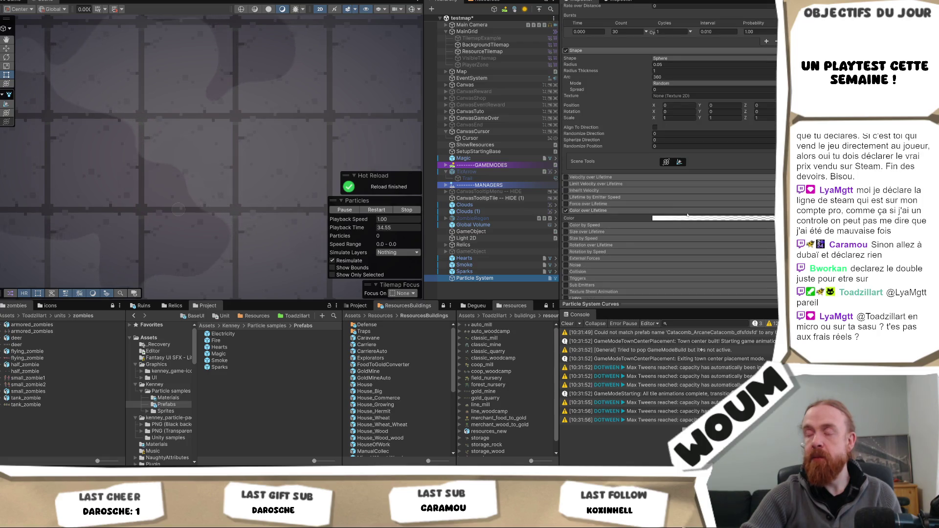
left_click(689, 219)
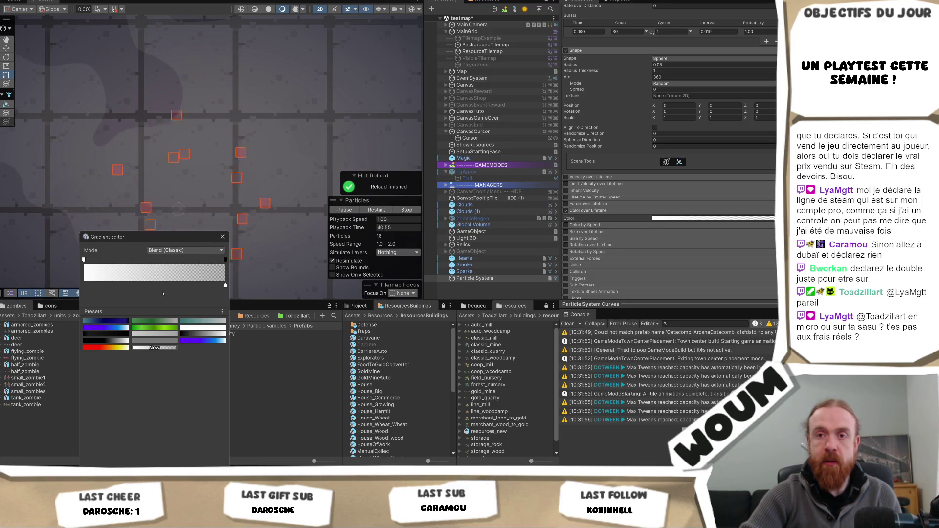
Add a full-opacity alpha key at about 73.1% on the gradient, close the editor, and reselect.
left_click(84, 285)
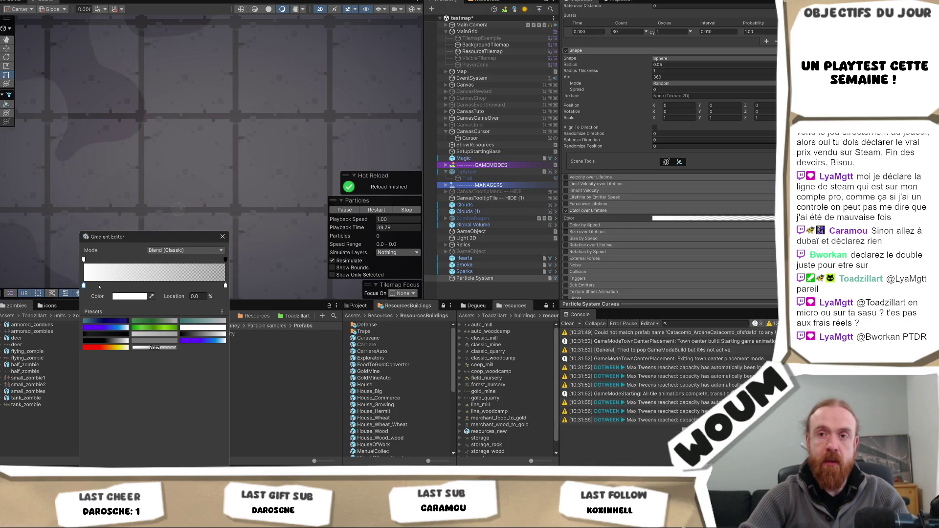
left_click_drag(113, 259, 191, 263)
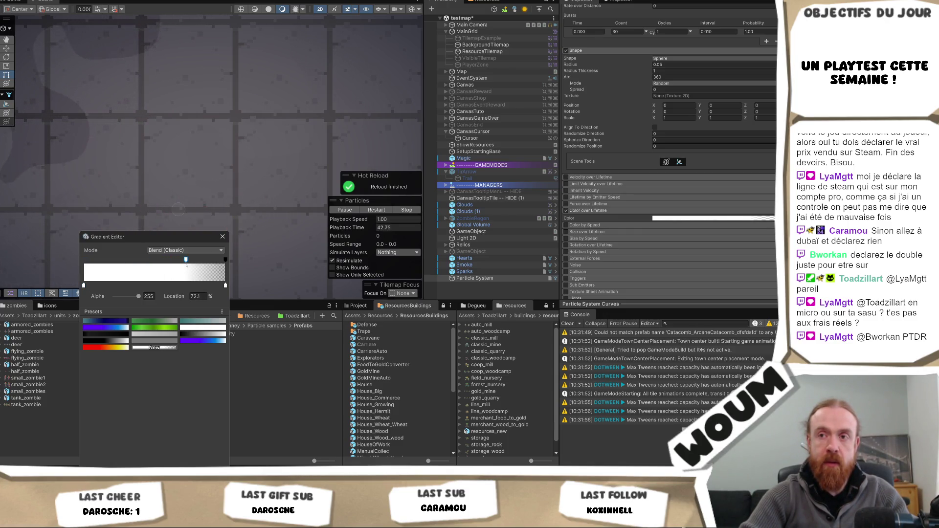
left_click(266, 202)
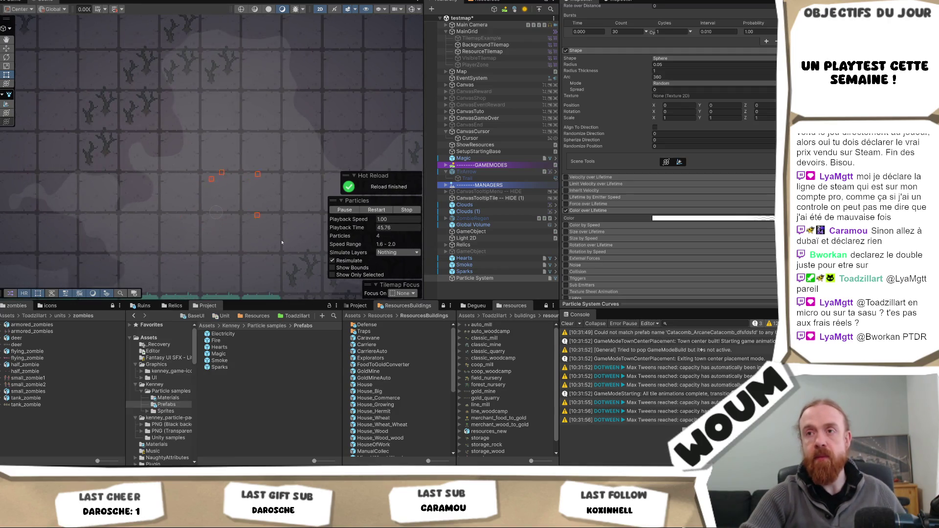
left_click(489, 278)
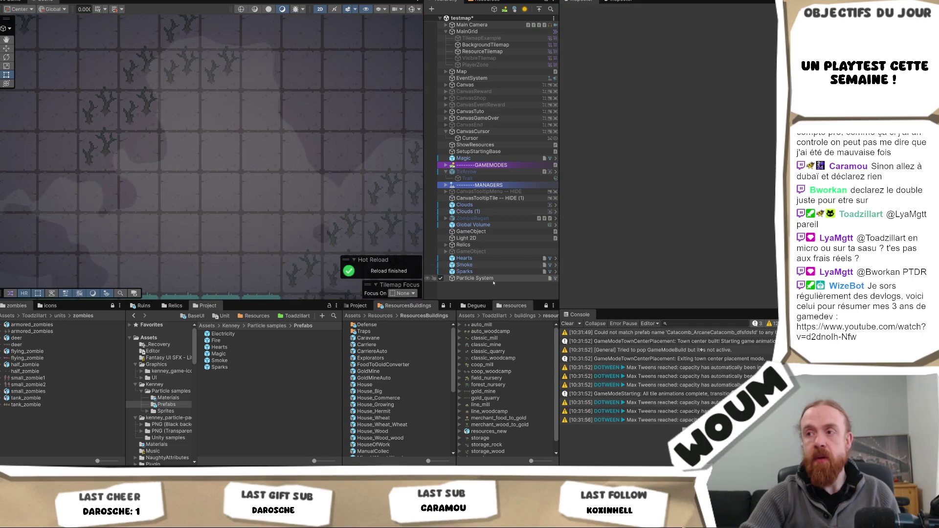
Watch the red burst, zoom into the Scene view, and reselect the Particle System.
left_click(492, 294)
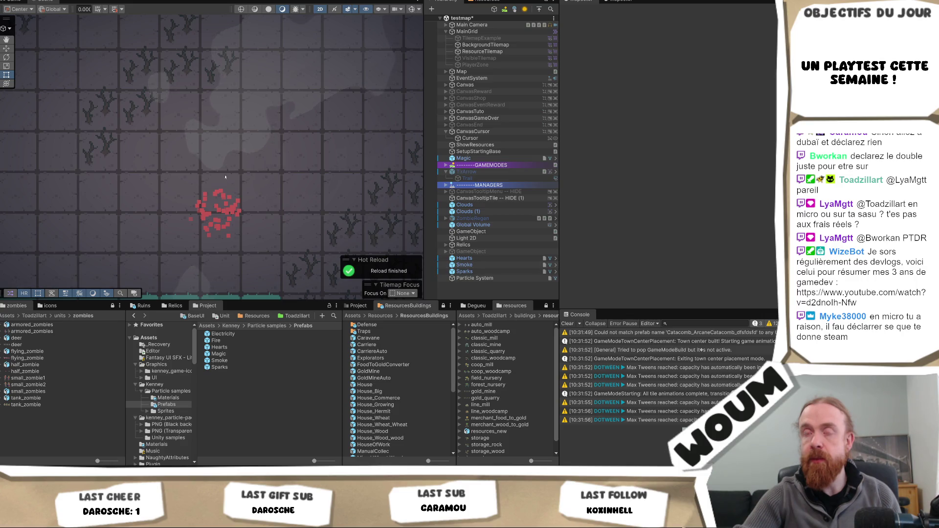
scroll(177, 184, "up", 3)
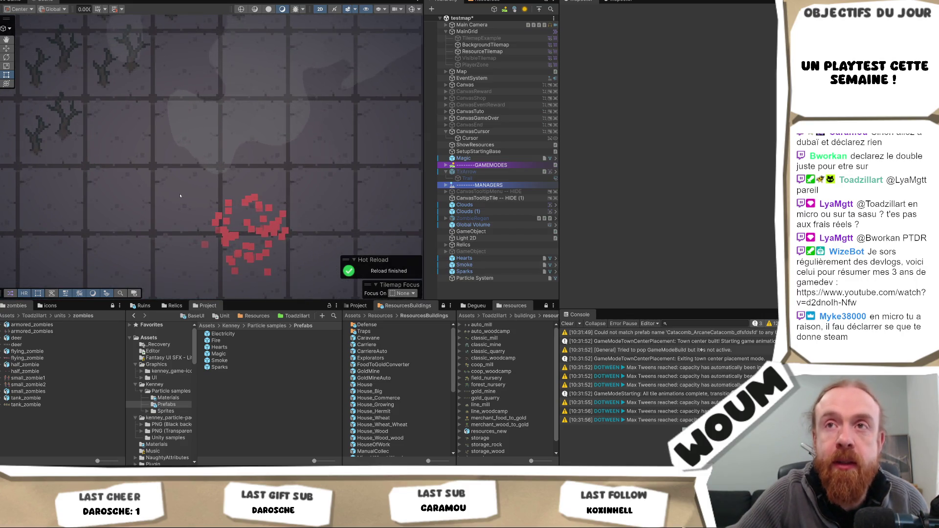
scroll(180, 196, "up", 1)
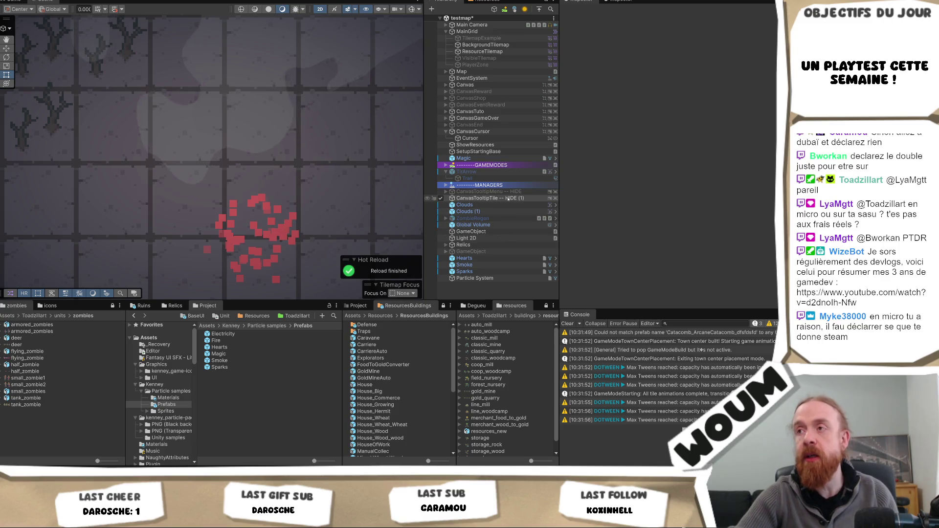
left_click(475, 279)
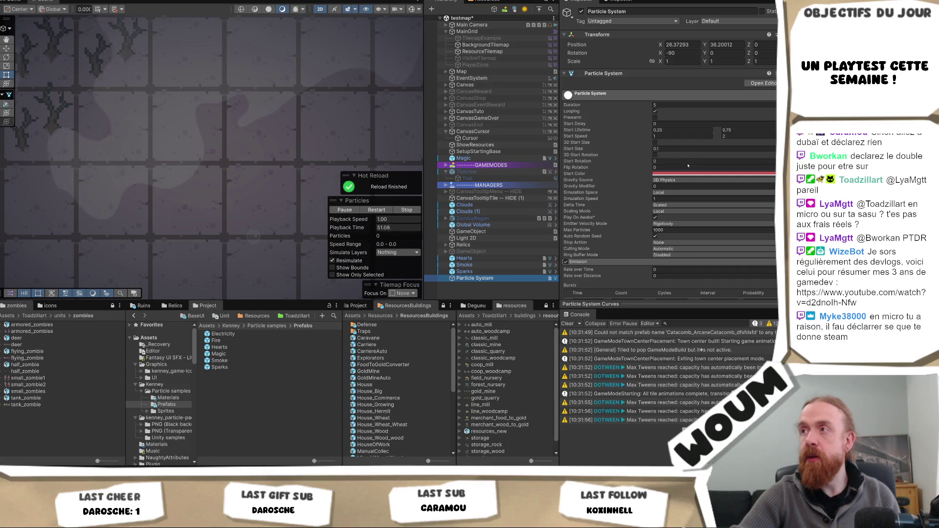
Change Start Size from 0.1 to 0.01 and replay the burst.
scroll(688, 166, "down", 5)
left_click(673, 222)
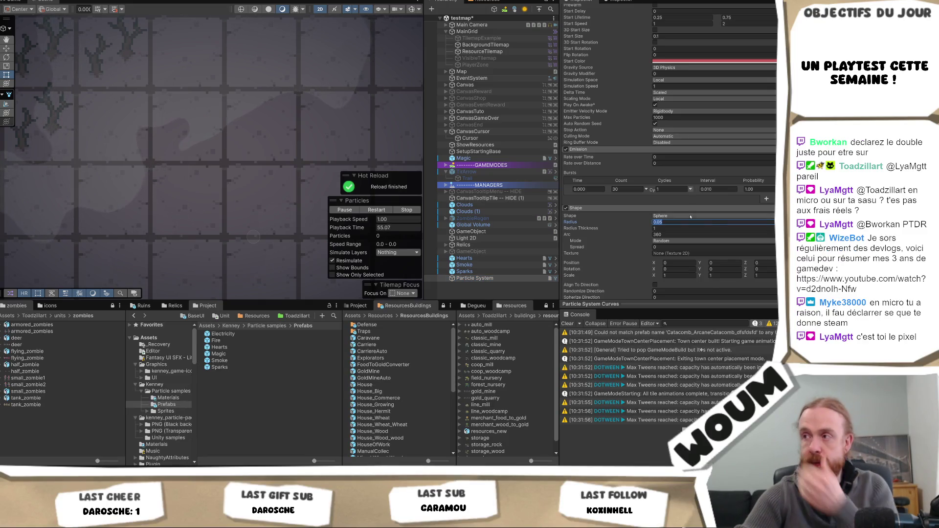
scroll(677, 224, "down", 8)
scroll(679, 221, "up", 10)
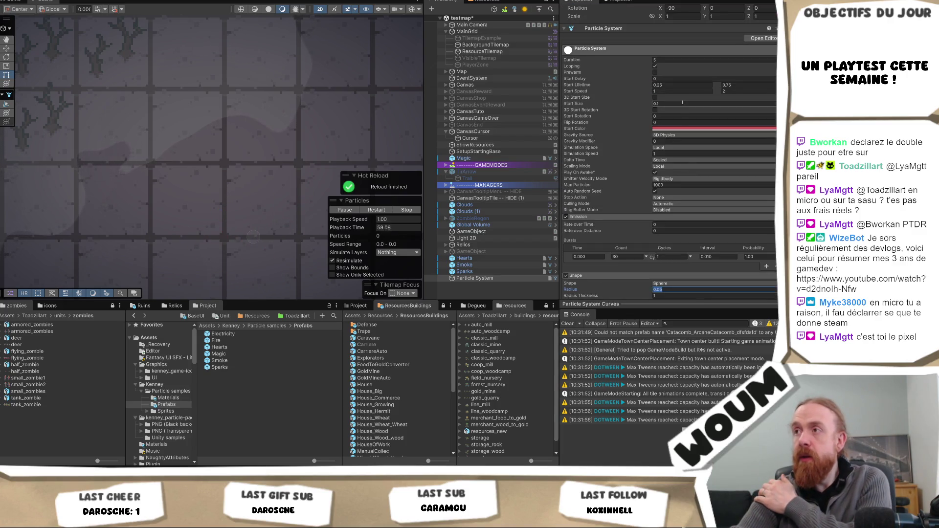
type("1")
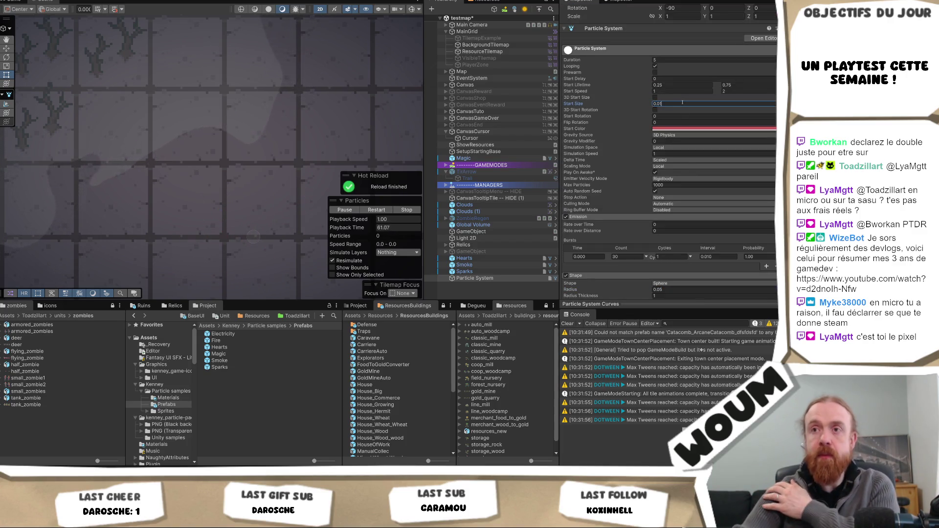
scroll(275, 121, "down", 1)
scroll(275, 126, "up", 1)
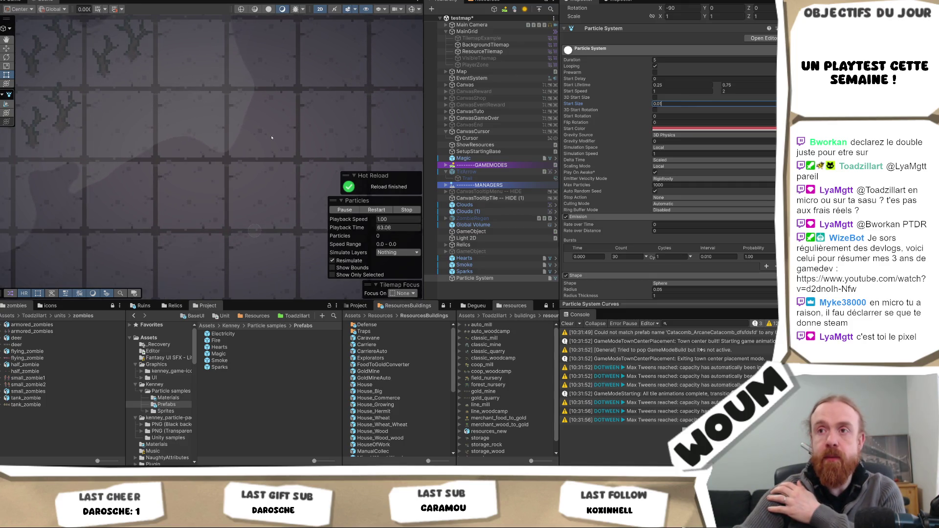
left_click(487, 277)
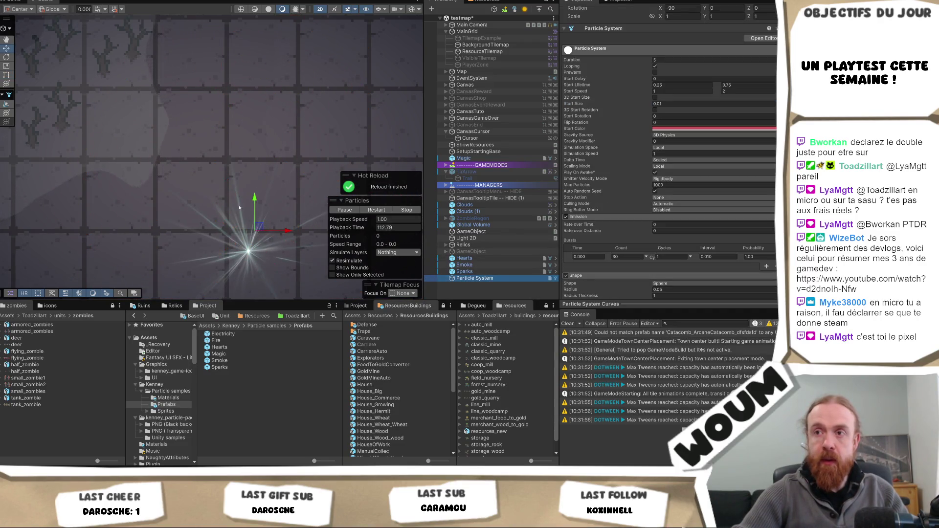
Move the Particle System up-left to X 23.404, Y 37.681, zoom in, and reselect it.
left_click_drag(259, 225, 77, 119)
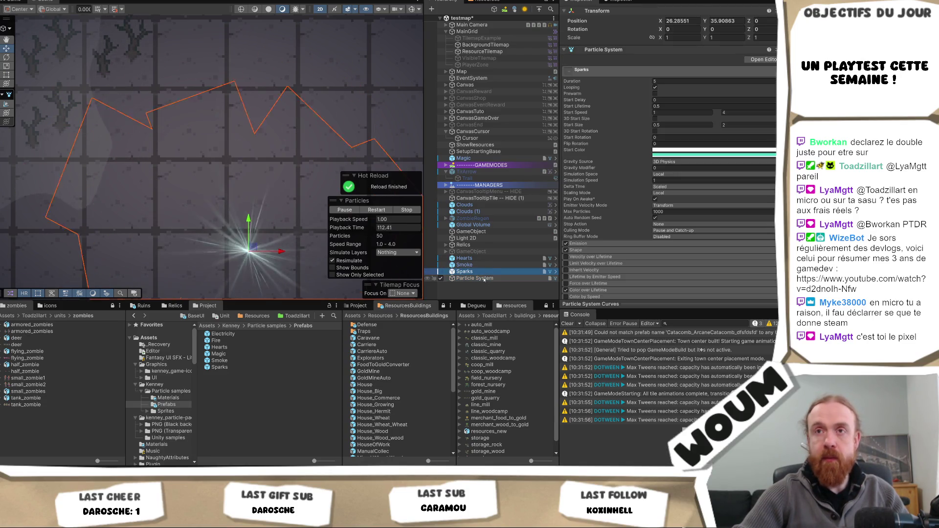
left_click(490, 284)
left_click(244, 146)
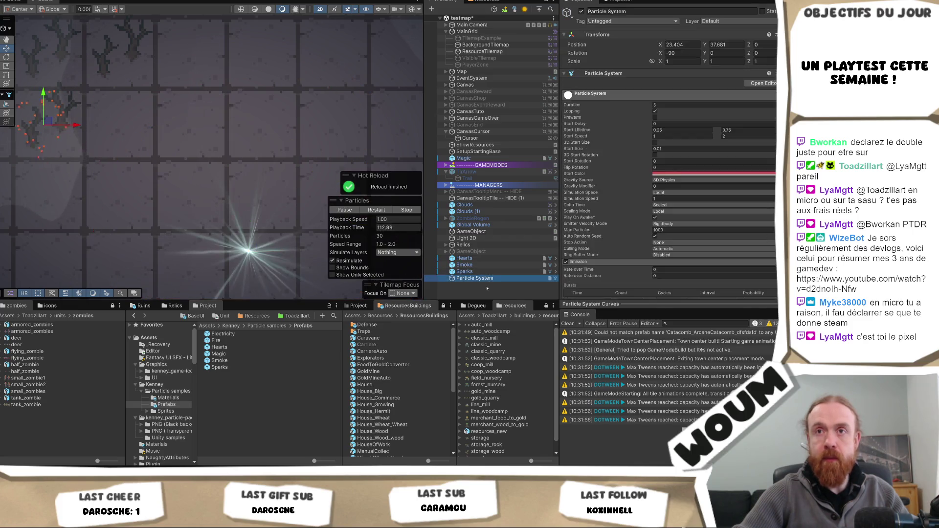
left_click(110, 106)
scroll(102, 109, "up", 10)
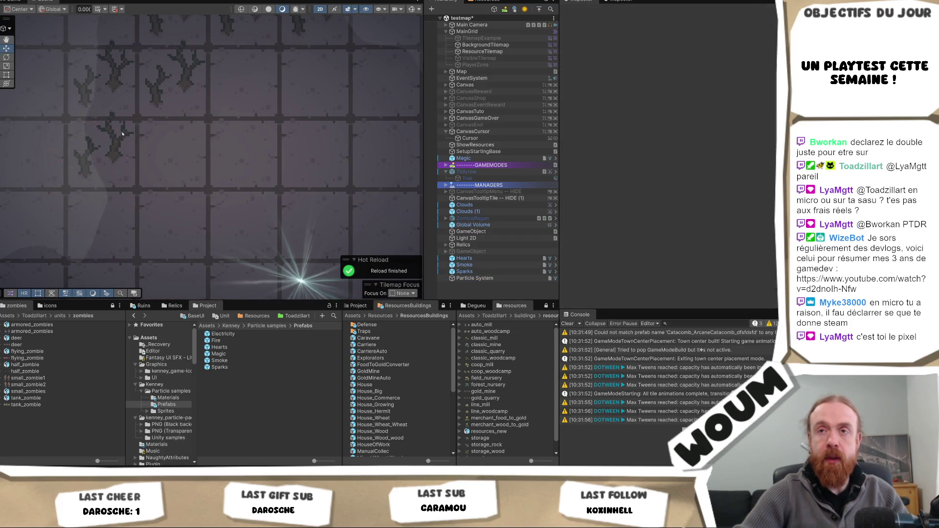
scroll(110, 144, "up", 8)
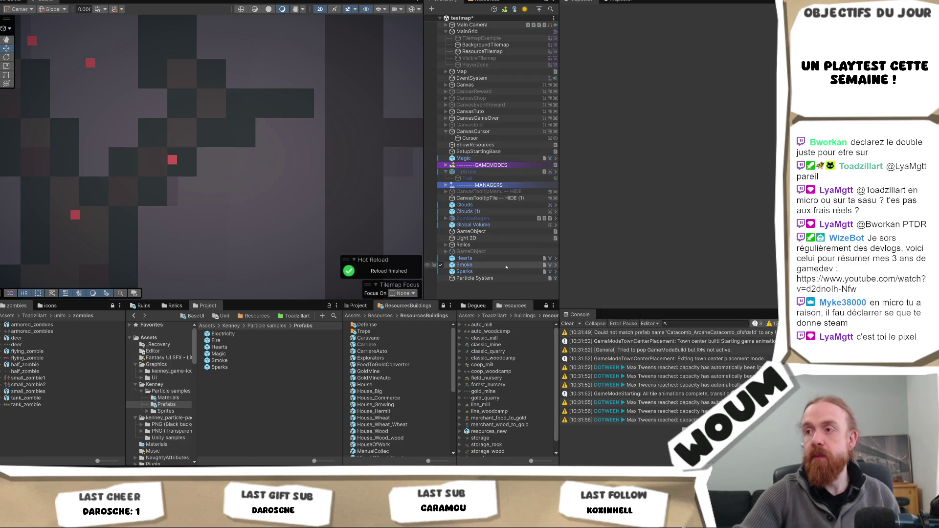
left_click(513, 278)
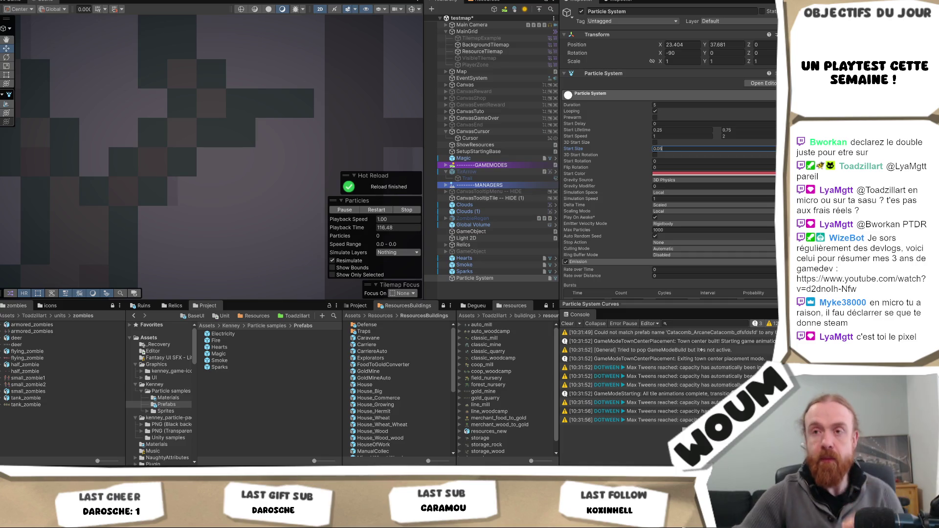
Adjust the particles' Start Size to 0.03 and deselect to view the result.
left_click(317, 217)
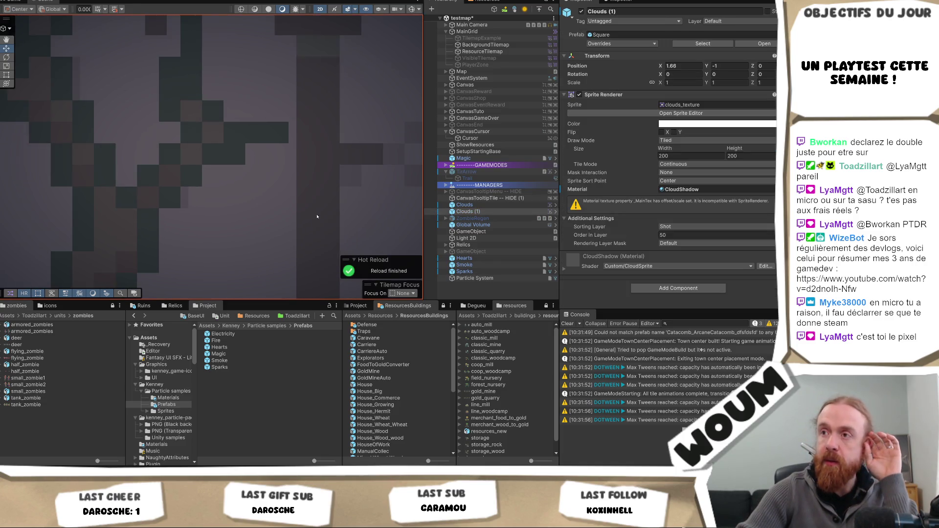
left_click(468, 290)
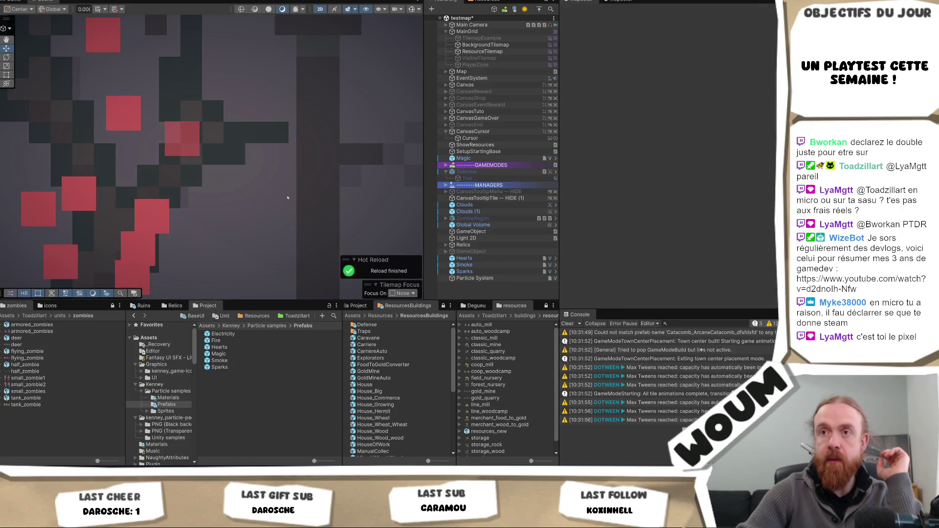
left_click(474, 278)
left_click(665, 149)
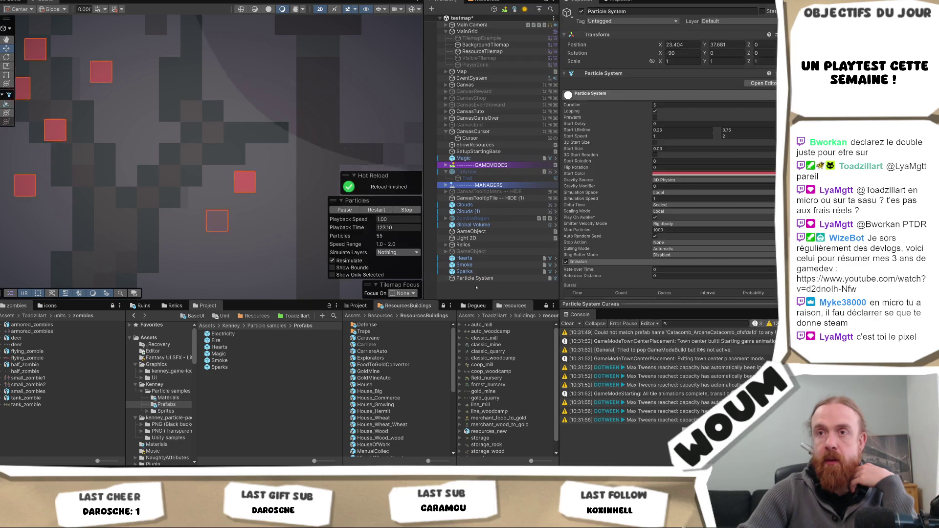
left_click(476, 287)
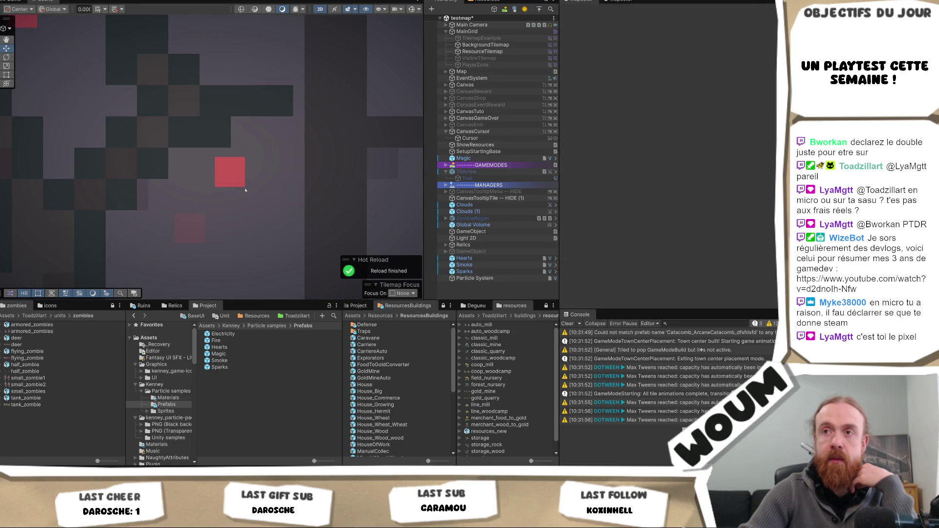
Zoom out and replay the red burst several times by reselecting the Particle System.
scroll(244, 212, "down", 10)
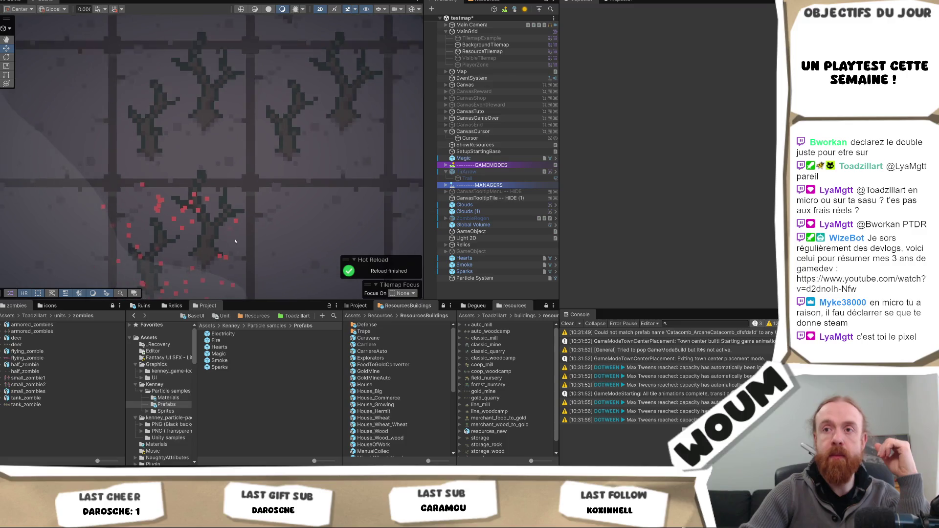
scroll(229, 251, "down", 3)
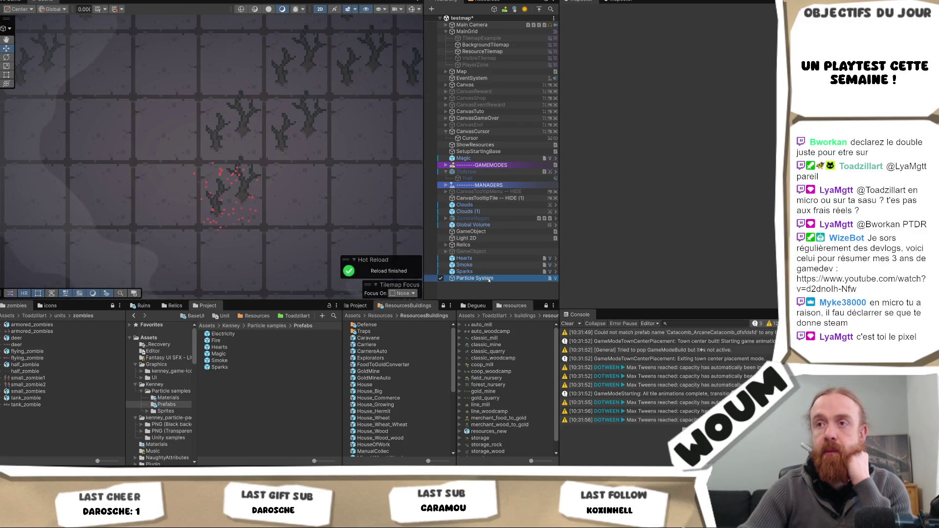
left_click(477, 278)
left_click(489, 293)
left_click(489, 278)
left_click(492, 285)
left_click(493, 281)
left_click(489, 286)
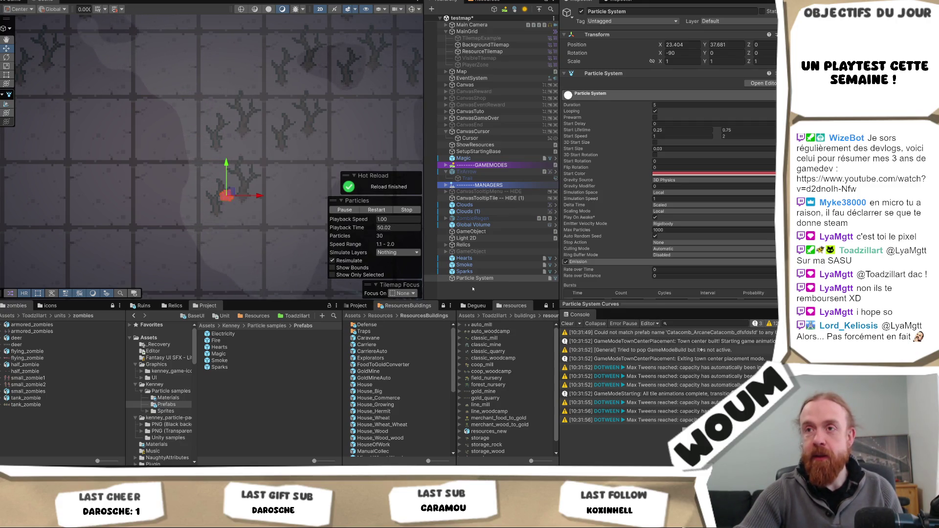
left_click(472, 289)
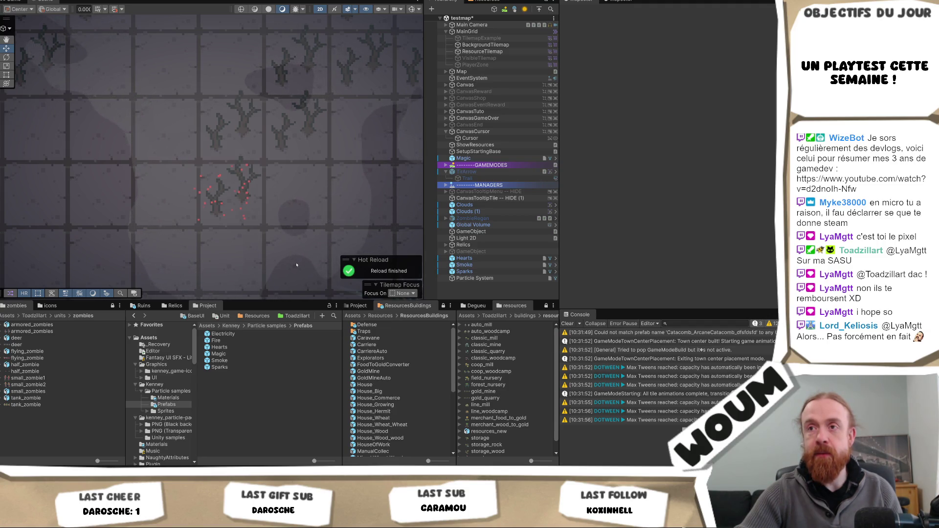
scroll(297, 265, "up", 5)
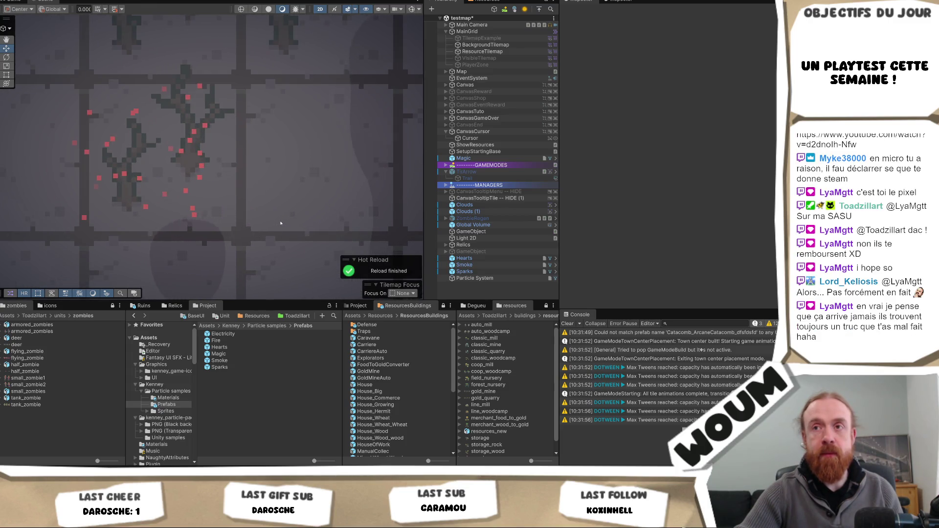
scroll(280, 224, "down", 2)
scroll(281, 223, "down", 2)
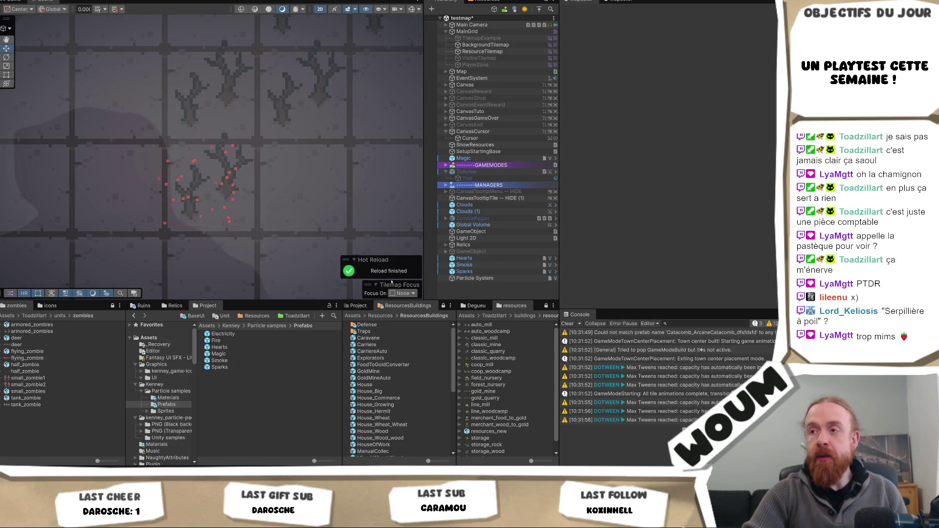
left_click(474, 278)
Rename the Particle System to BloodDeathMonster.
key("F2")
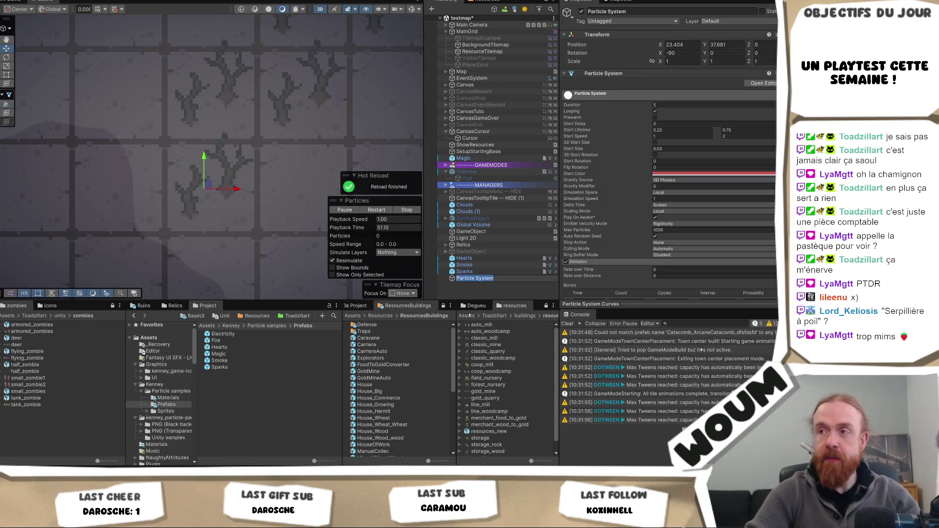
type("BLood")
key("BackSpace")
key("BackSpace")
key("BackSpace")
type("loodDeath")
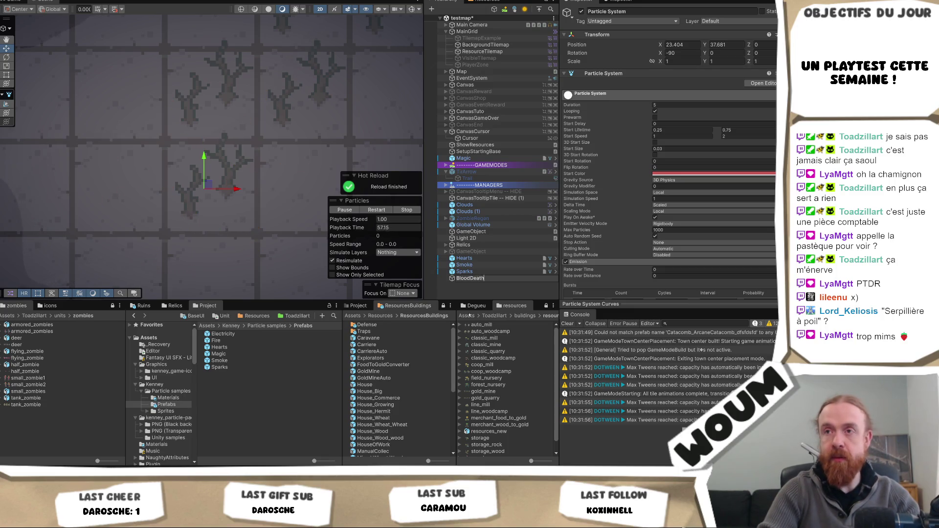
type("Monster")
key("Return")
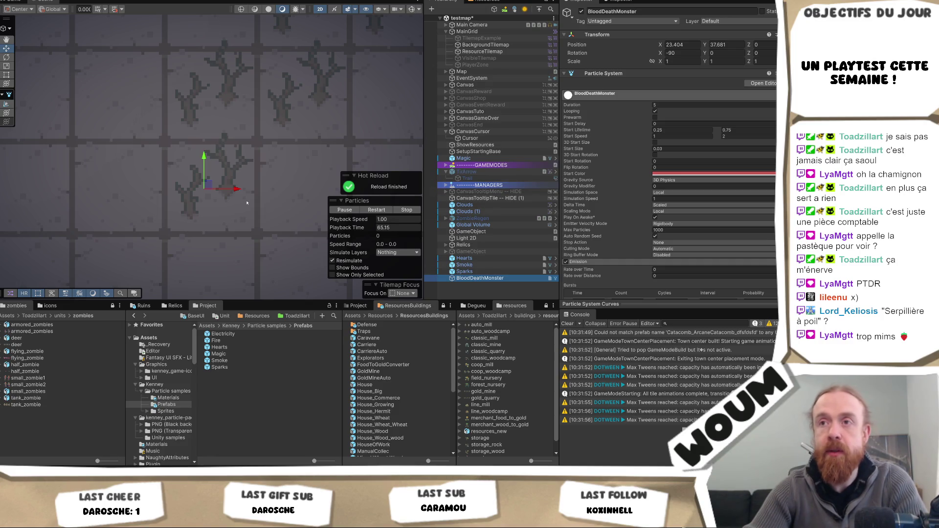
Set Start Lifetime's maximum to 0.5.
scroll(247, 203, "down", 4)
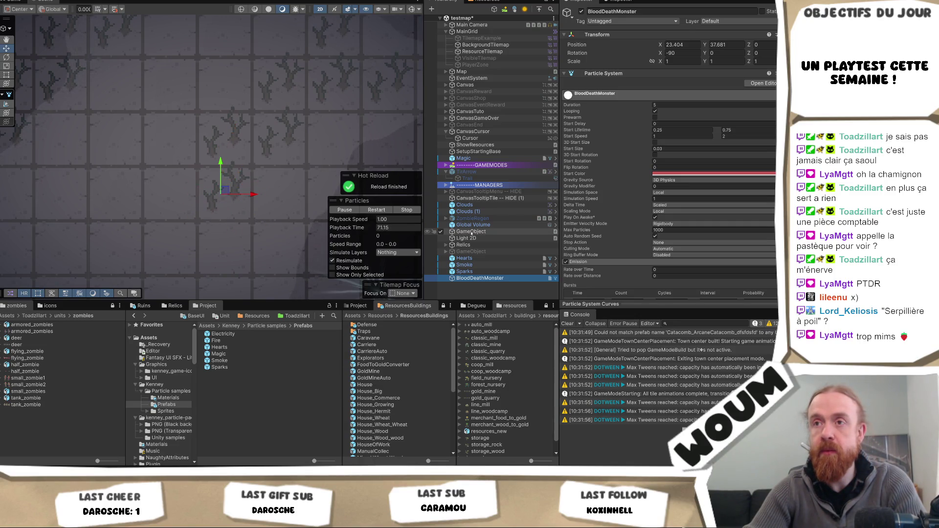
left_click(734, 132)
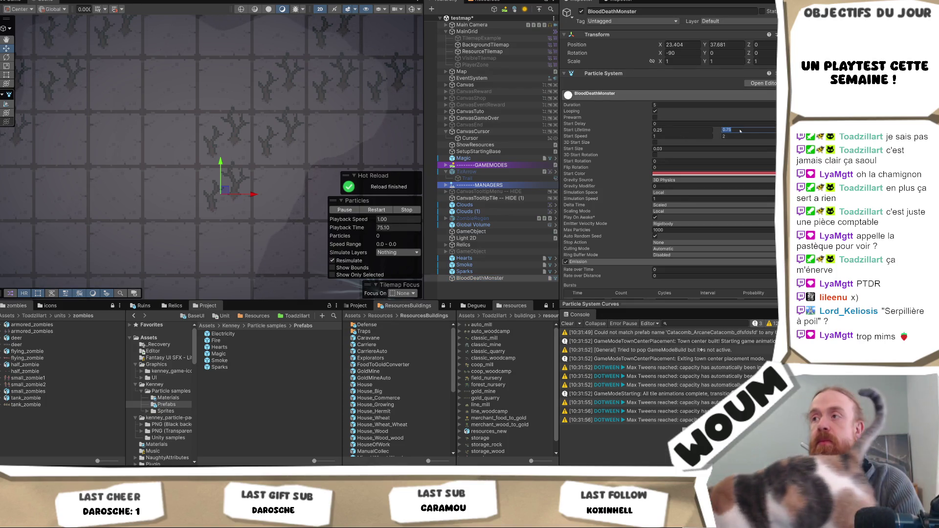
type("0")
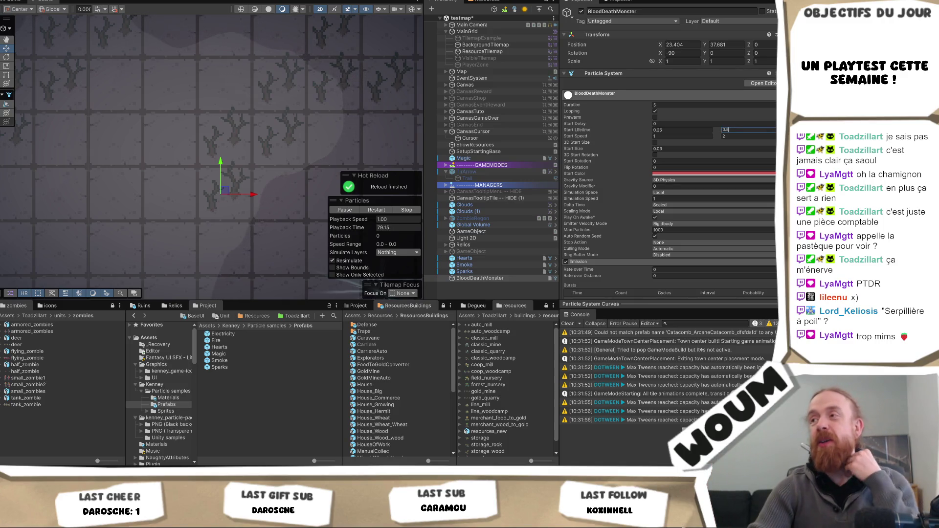
scroll(639, 255, "down", 3)
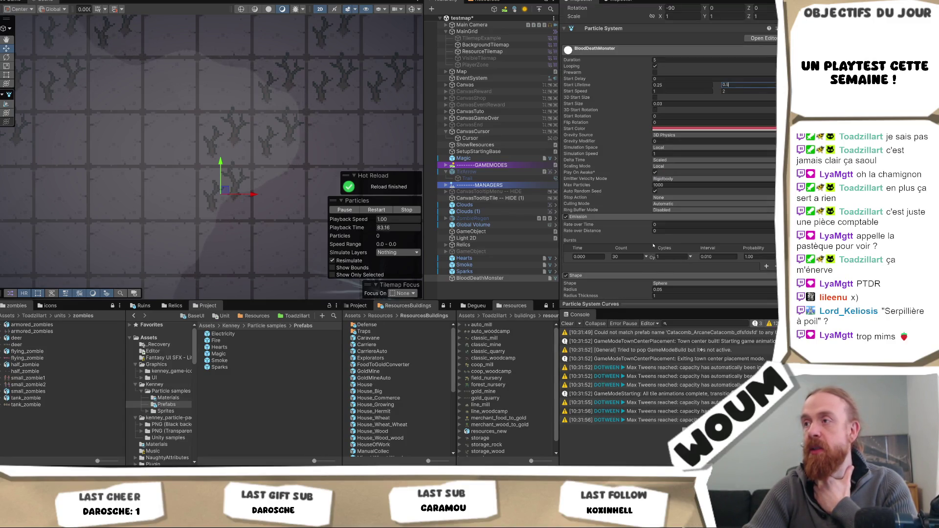
scroll(646, 254, "down", 12)
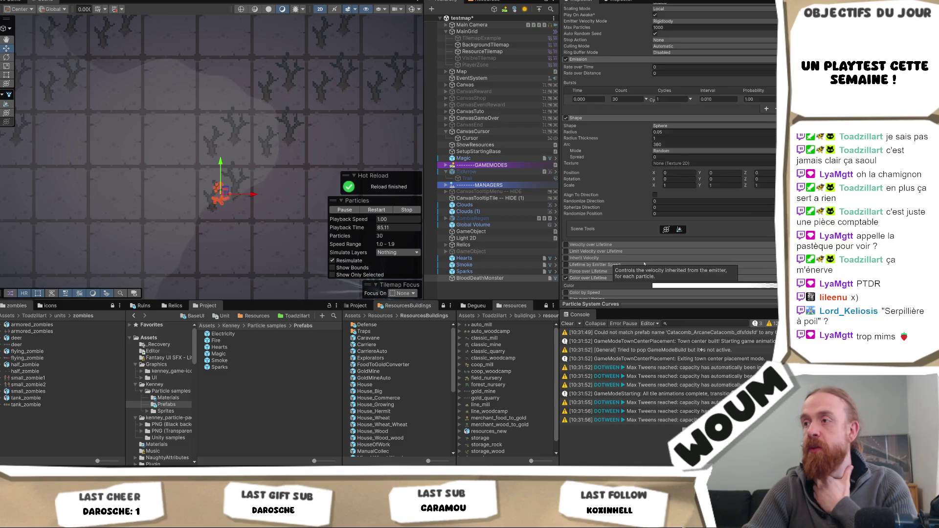
scroll(636, 267, "down", 3)
scroll(637, 267, "down", 3)
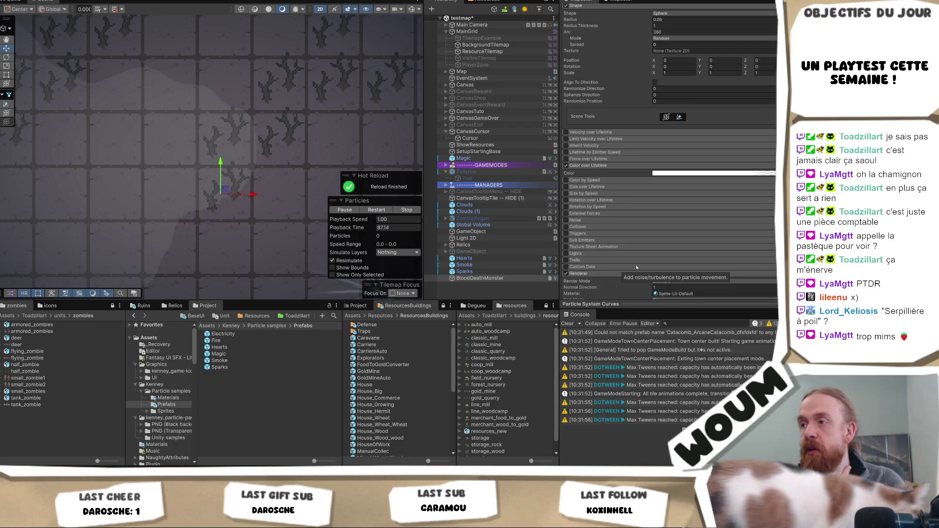
scroll(636, 267, "up", 2)
scroll(636, 267, "up", 2)
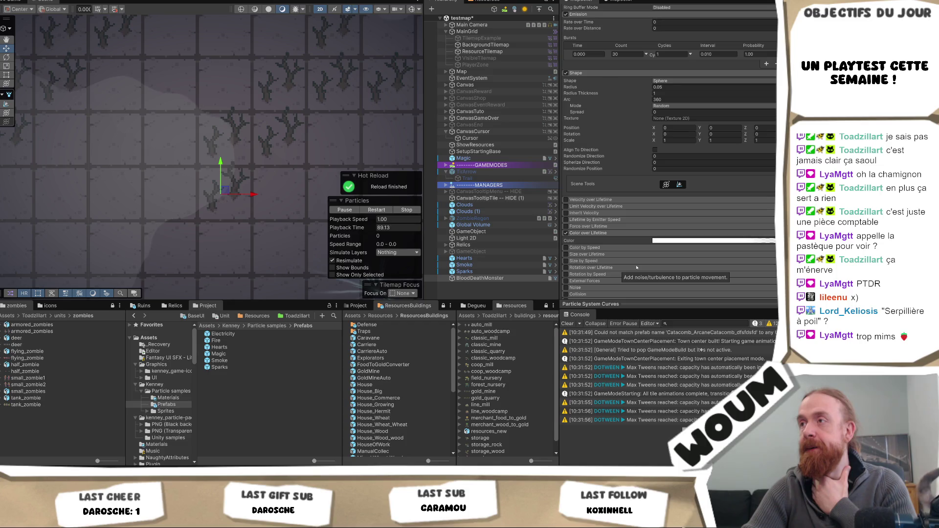
scroll(637, 267, "down", 4)
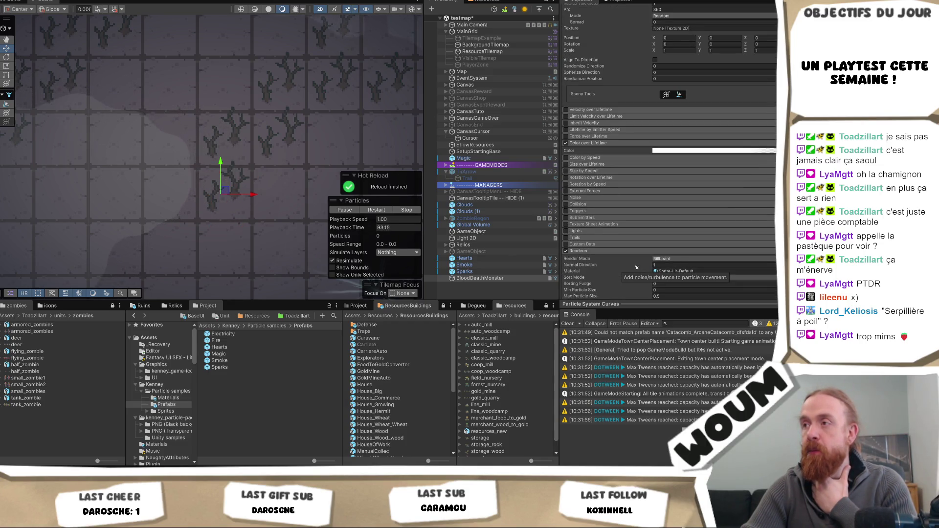
scroll(637, 268, "down", 2)
scroll(636, 267, "down", 3)
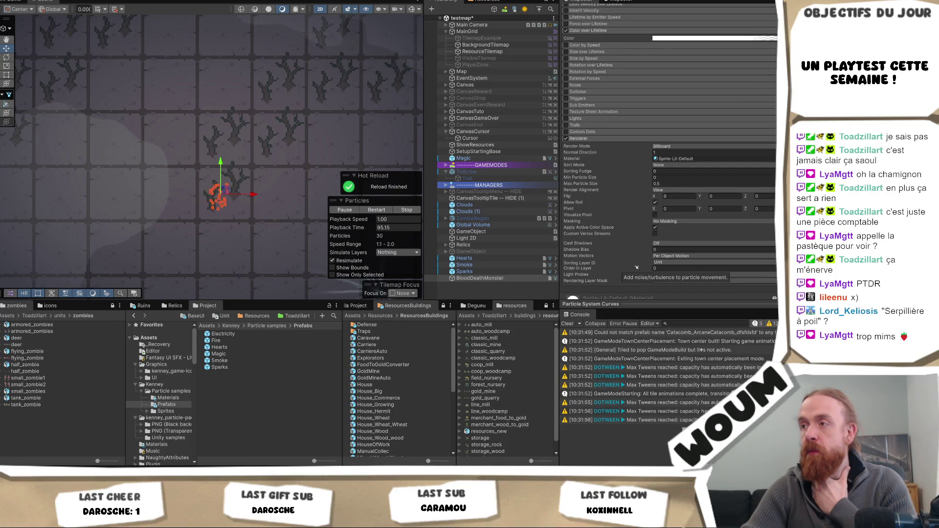
scroll(636, 267, "up", 20)
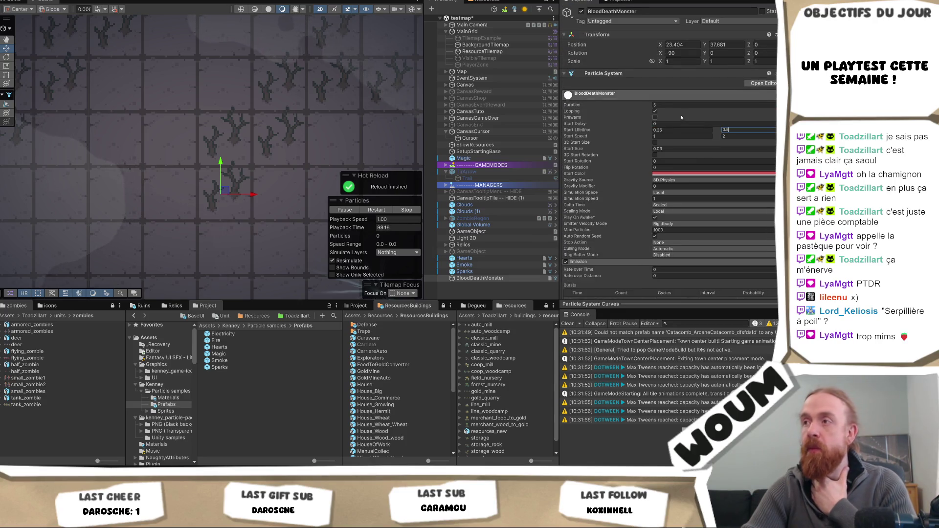
Set Gravity Modifier to 0.3 and nudge the emitter slightly up and right.
left_click(674, 186)
type("1")
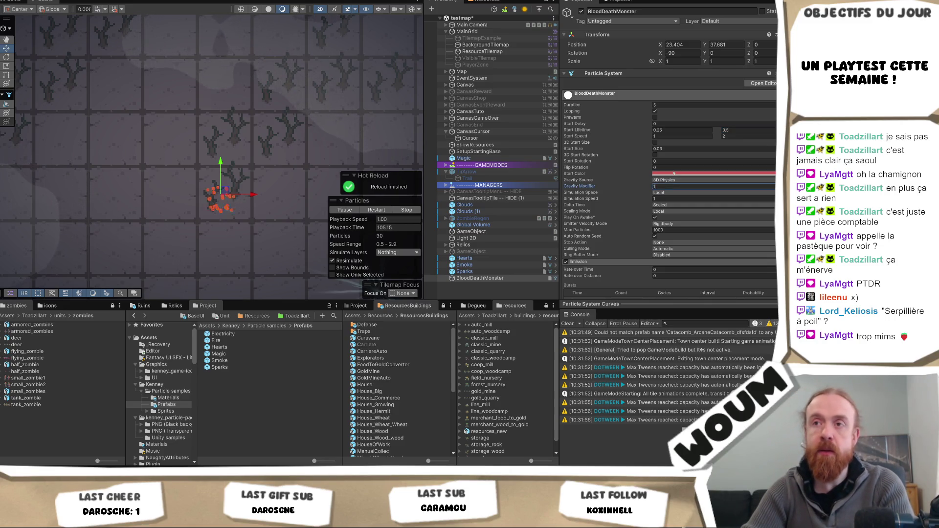
key("BackSpace")
type("0.")
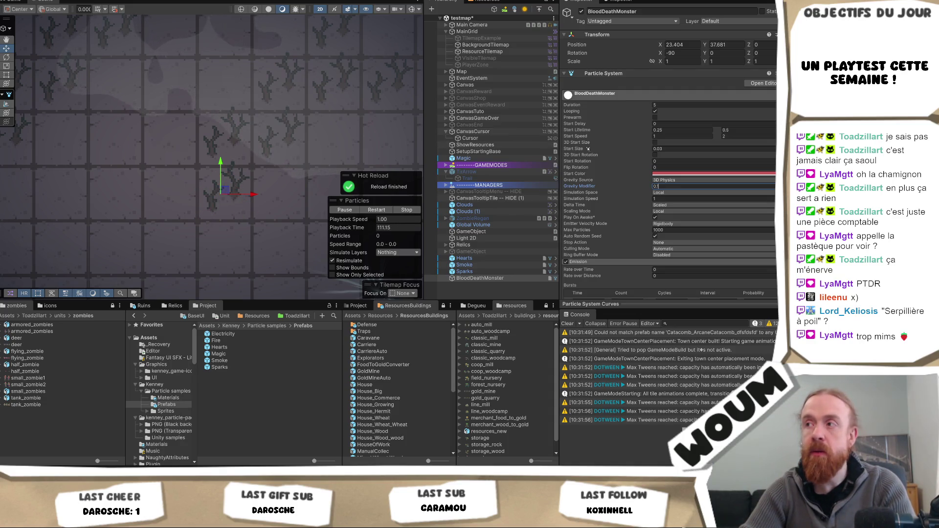
type("3")
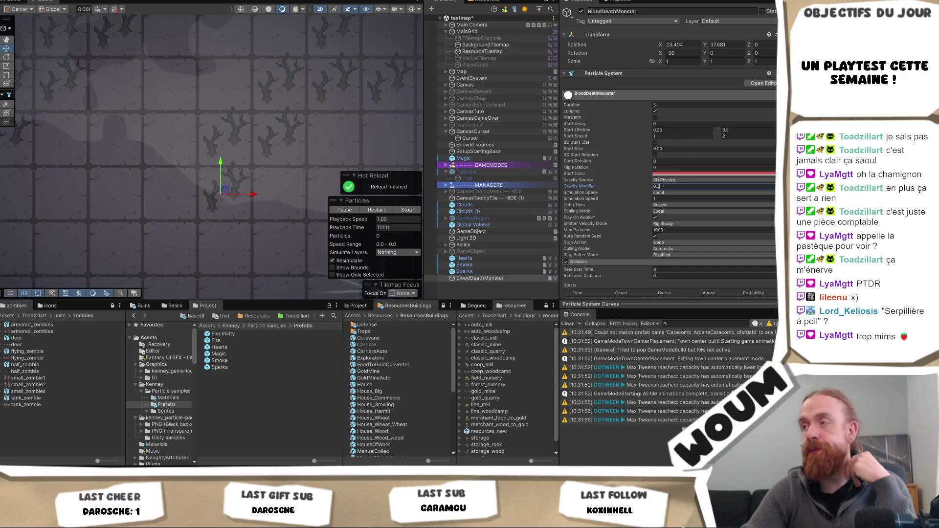
left_click_drag(228, 188, 236, 182)
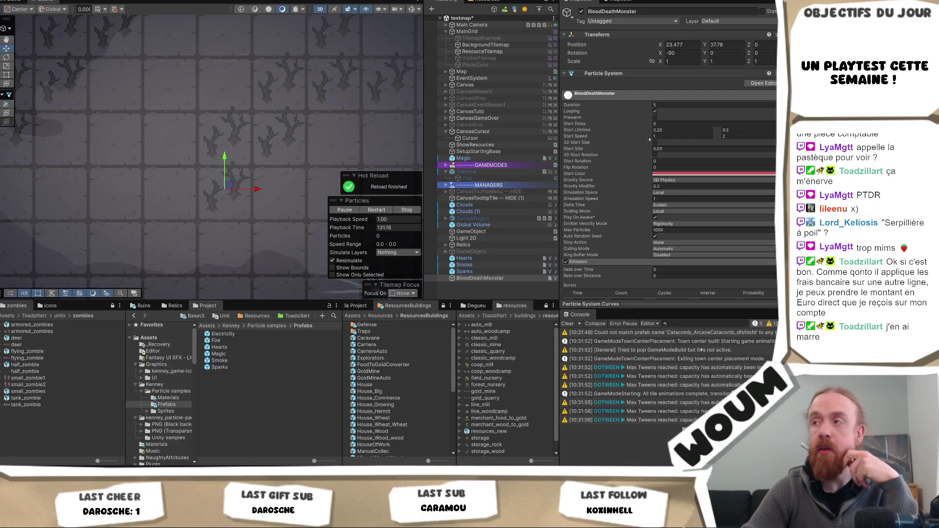
left_click(671, 185)
Enter 0.25 and switch the gravity source to 2D Physics.
type("0.25")
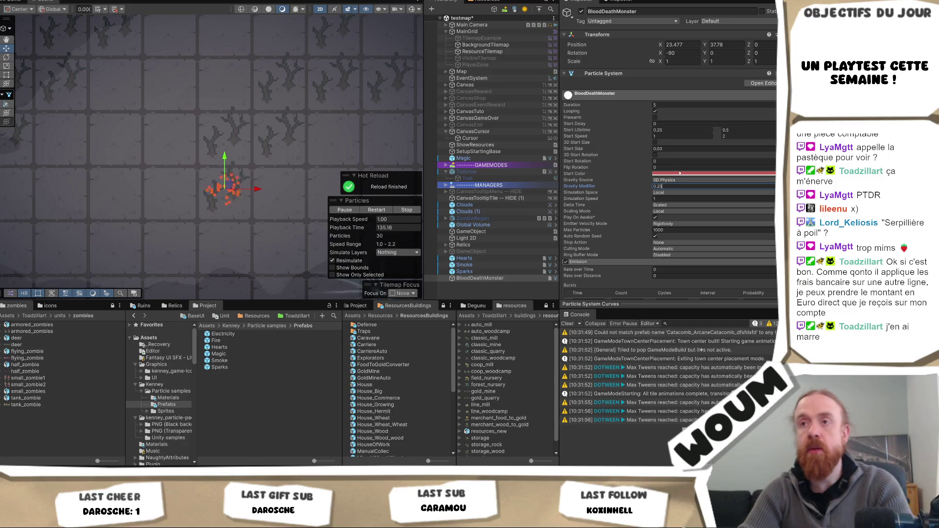
left_click(674, 180)
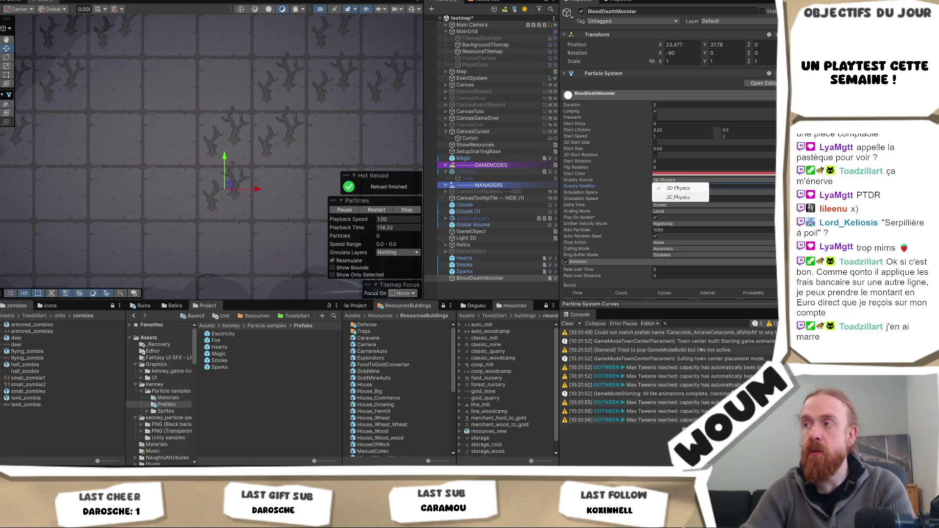
left_click(672, 198)
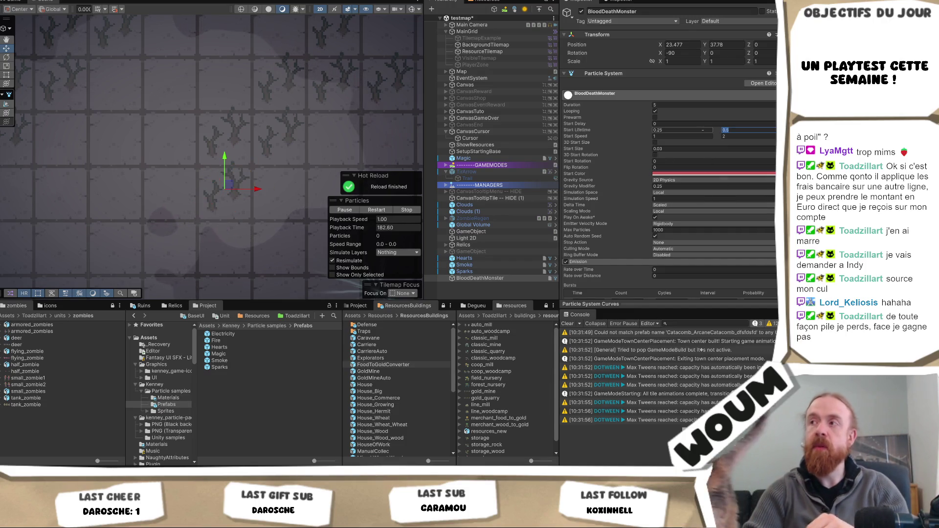
Set Start Lifetime's maximum to 0.75 and Gravity Modifier to 0.1.
type("0")
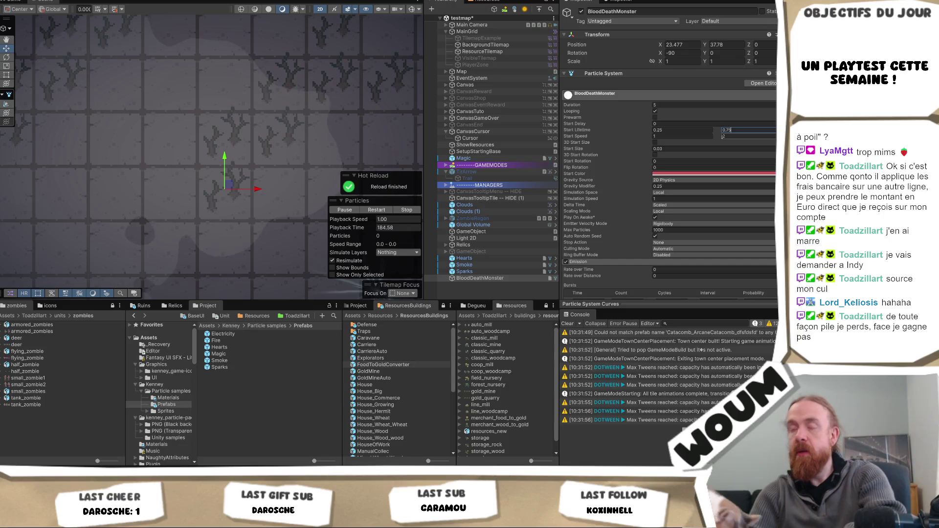
type(".75")
left_click(685, 187)
type("0.2")
key("BackSpace")
type("1")
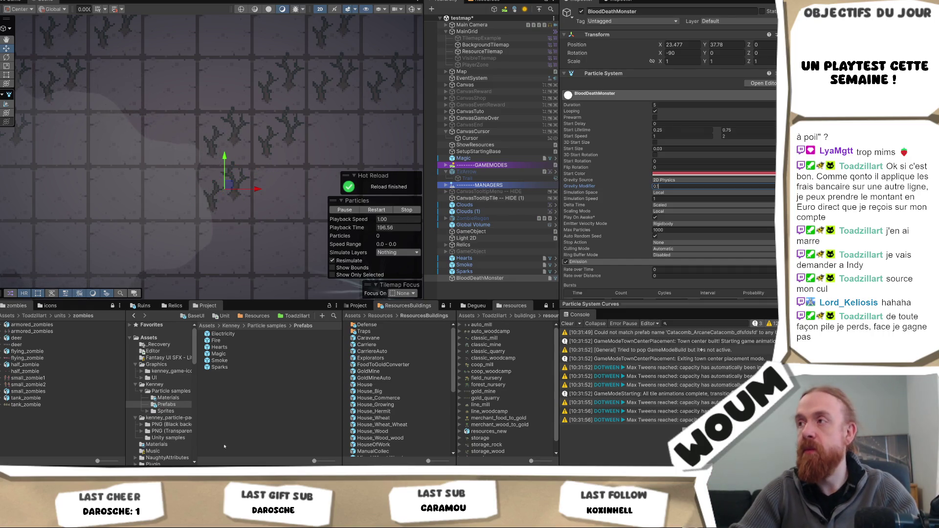
left_click(692, 138)
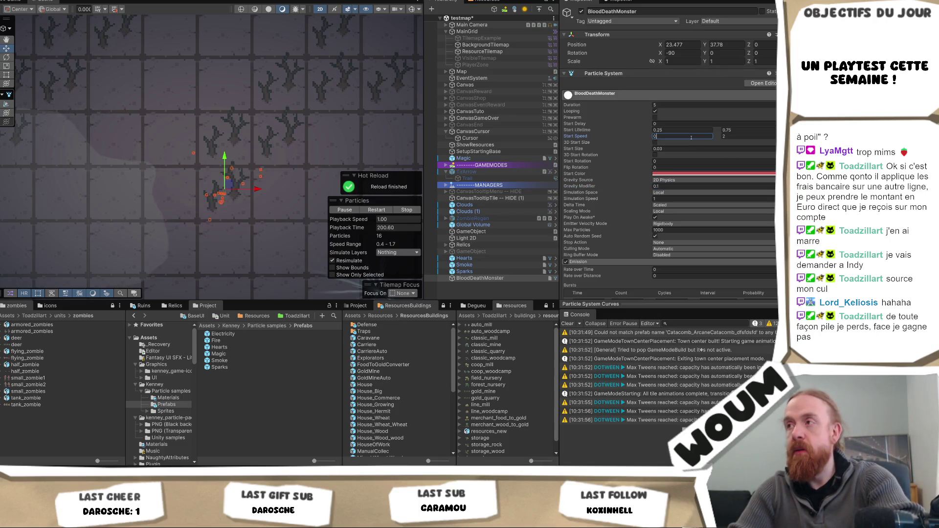
type(".5")
Lower the Gravity Modifier to 0.05.
left_click(737, 137)
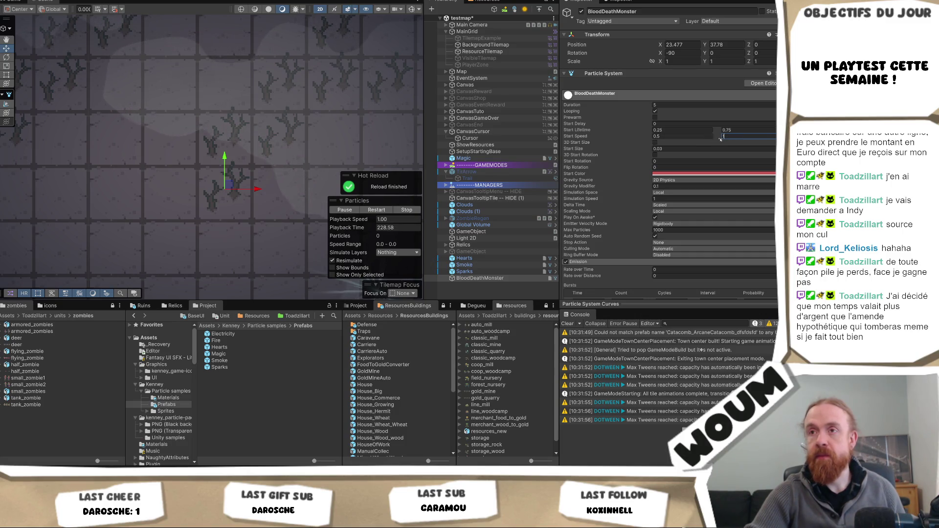
left_click(704, 137)
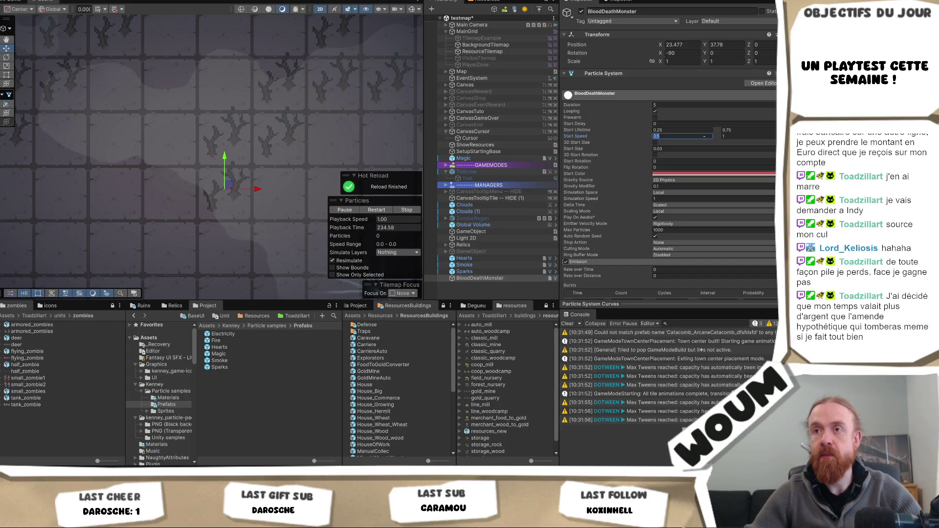
left_click(665, 186)
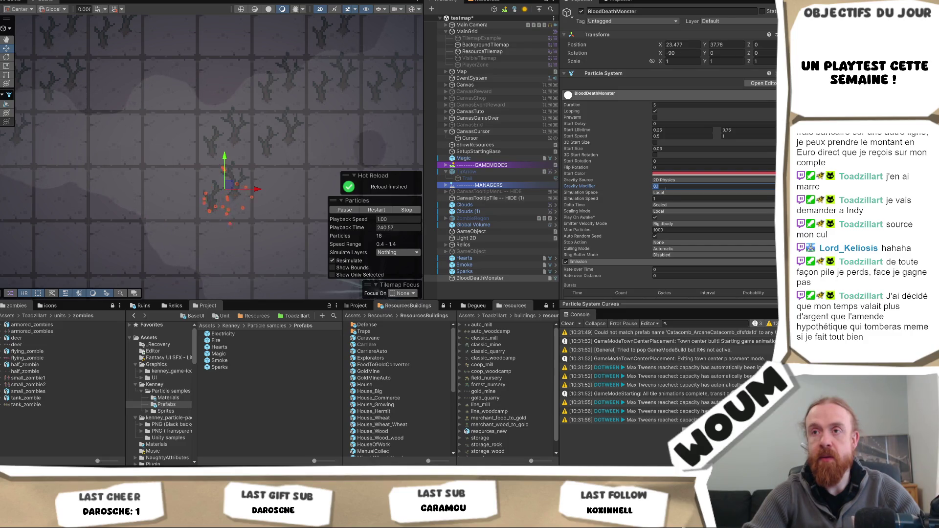
type("0.05")
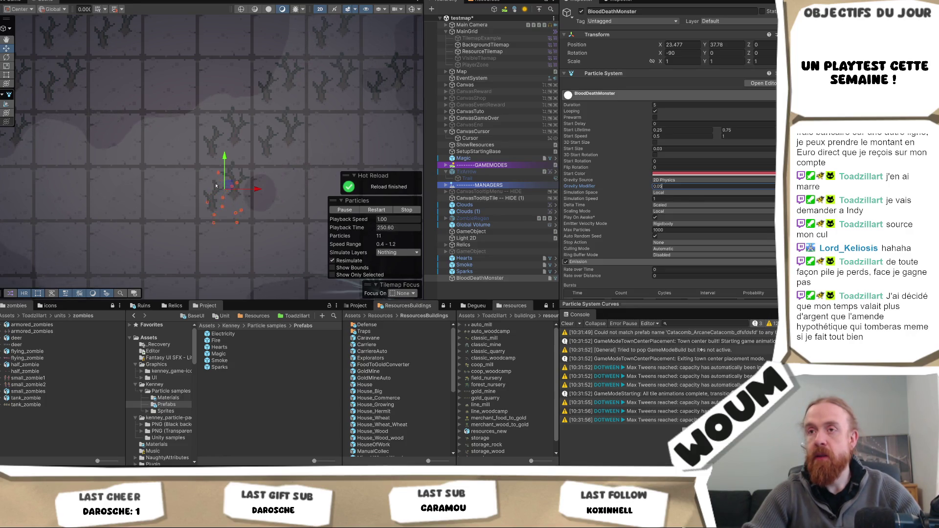
scroll(232, 195, "up", 5)
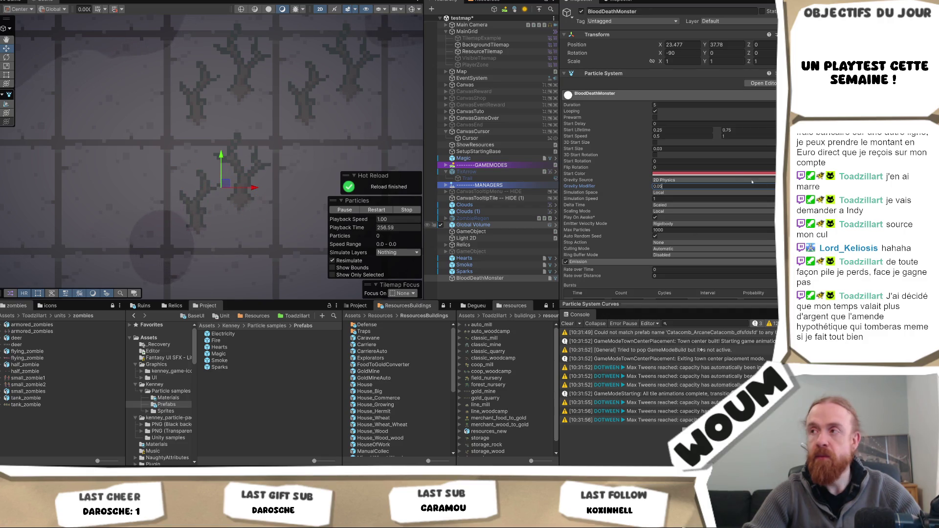
Retype the Start Speed range so its minimum is 0.5, then deselect the particle object.
left_click(697, 136)
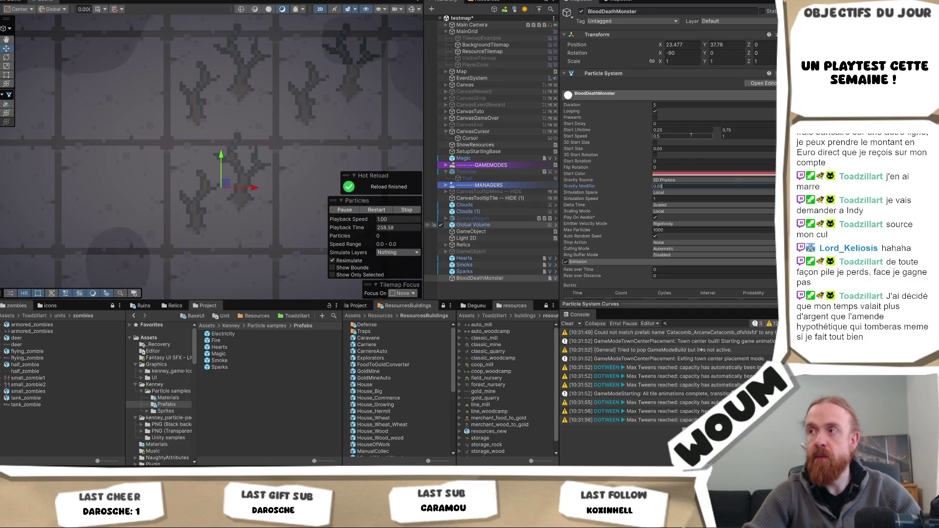
type("1")
key("Tab")
type("2")
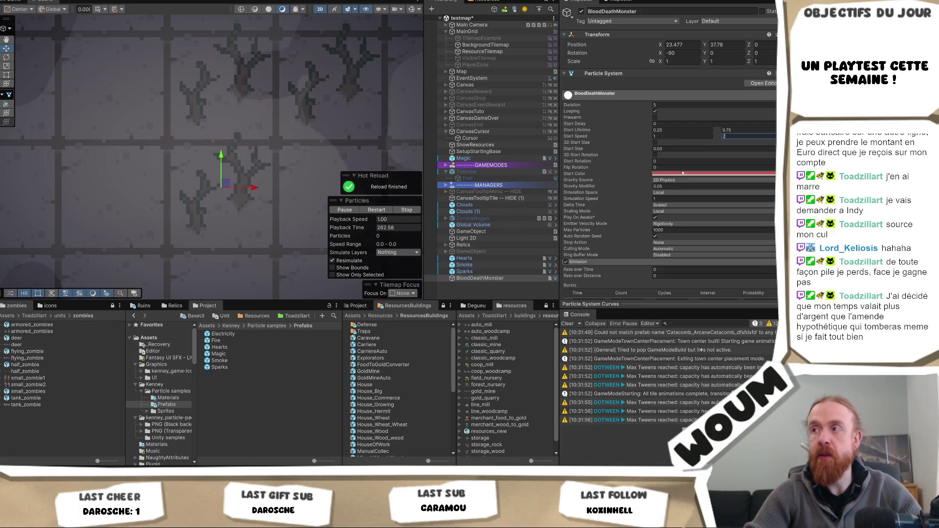
left_click(679, 137)
type("0.5")
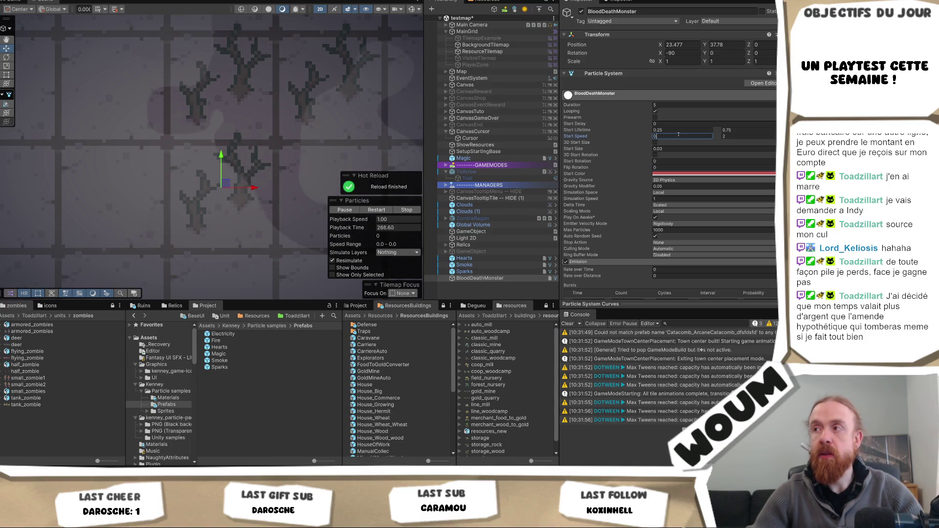
key("Tab")
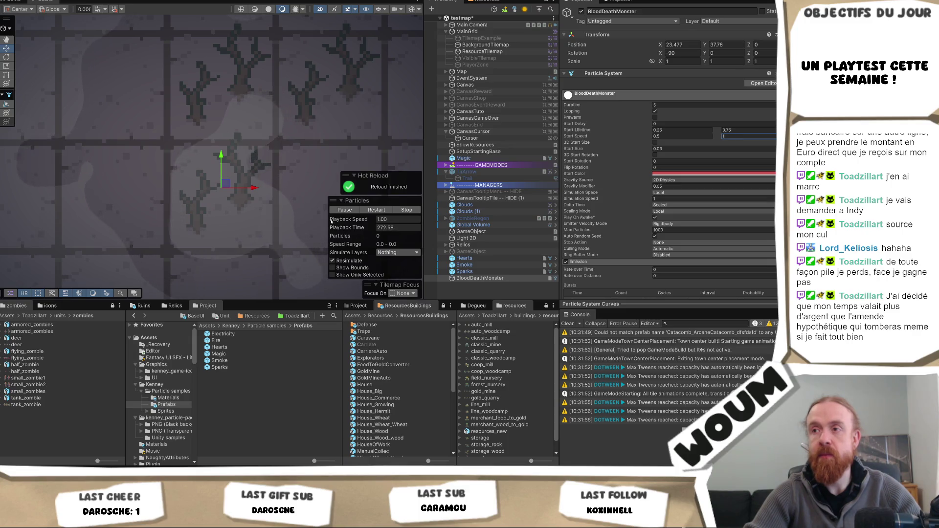
left_click(489, 289)
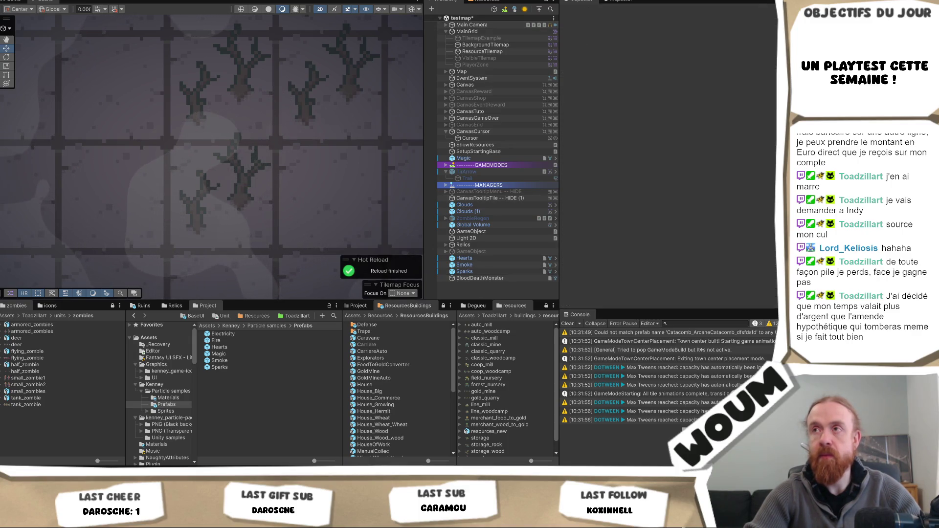
Enter Play mode, dismiss the intro dialog, and place the town center on the map.
left_click(375, 1)
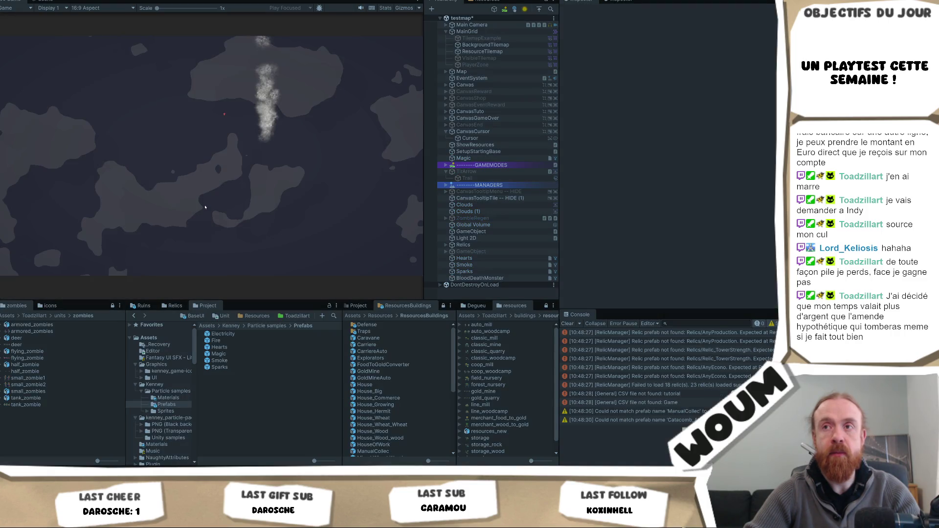
left_click(214, 232)
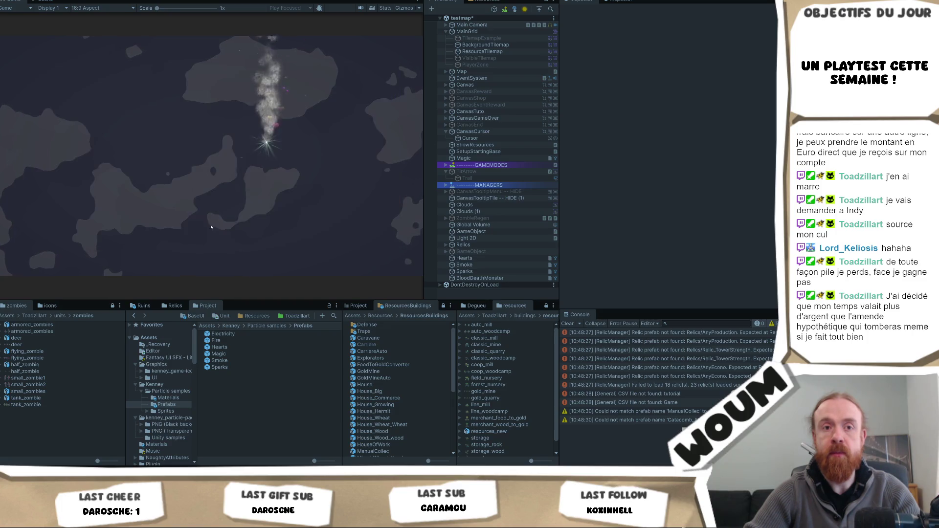
left_click(220, 224)
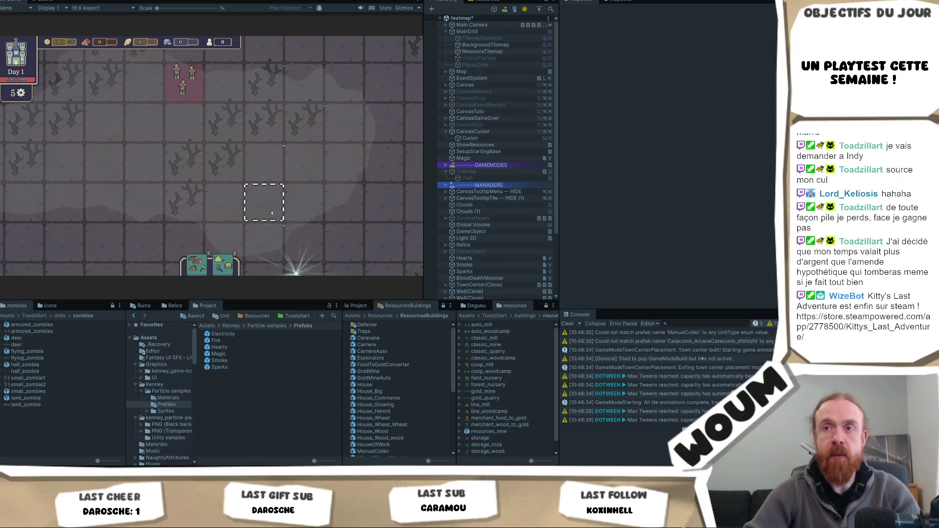
Select Zombie_0's BloodDeathMonster child to show its Particle System Start Speed during play.
scroll(490, 274, "down", 3)
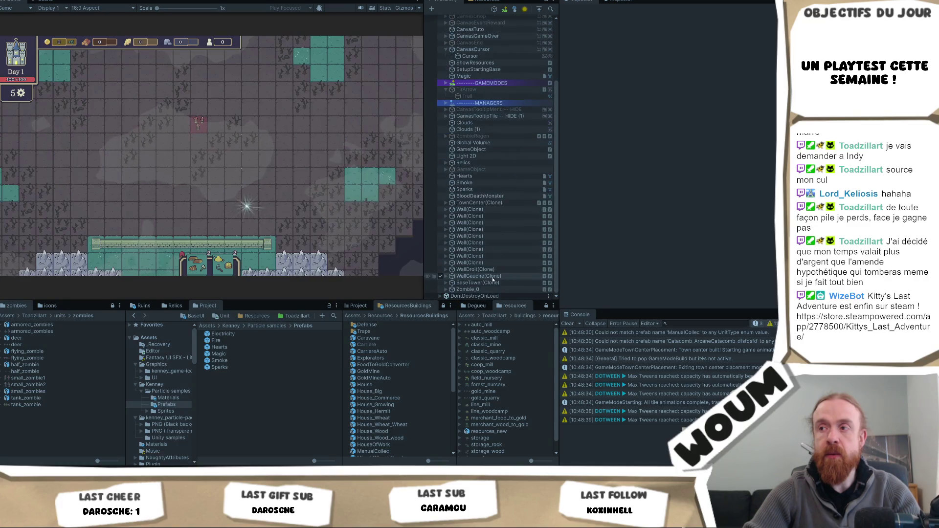
left_click(489, 289)
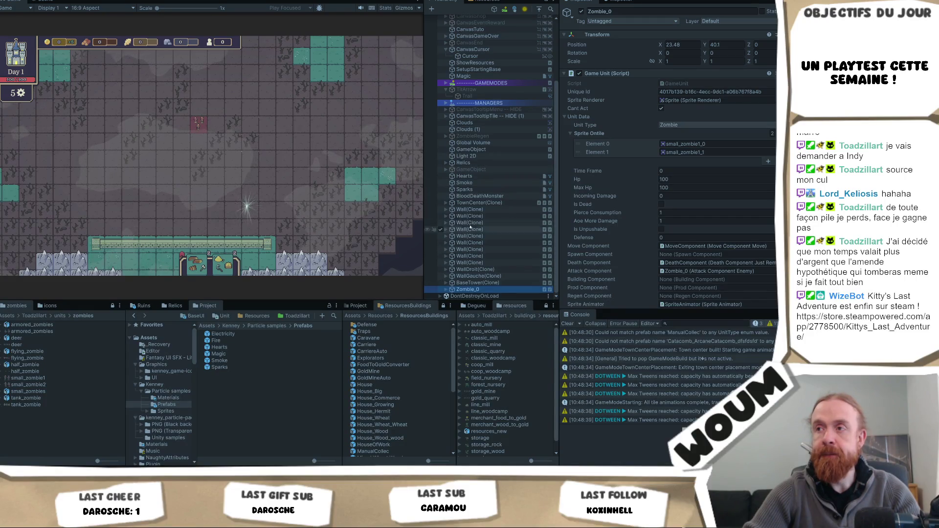
left_click(475, 196)
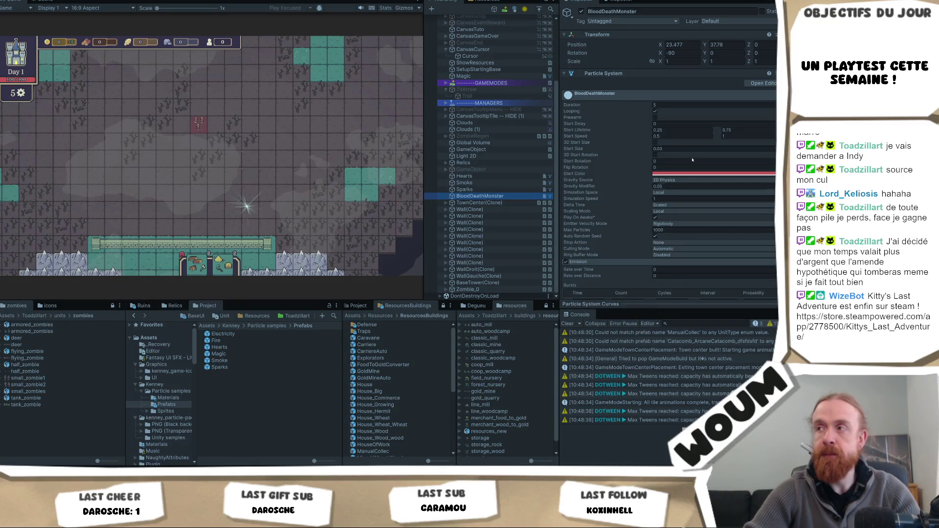
left_click(682, 137)
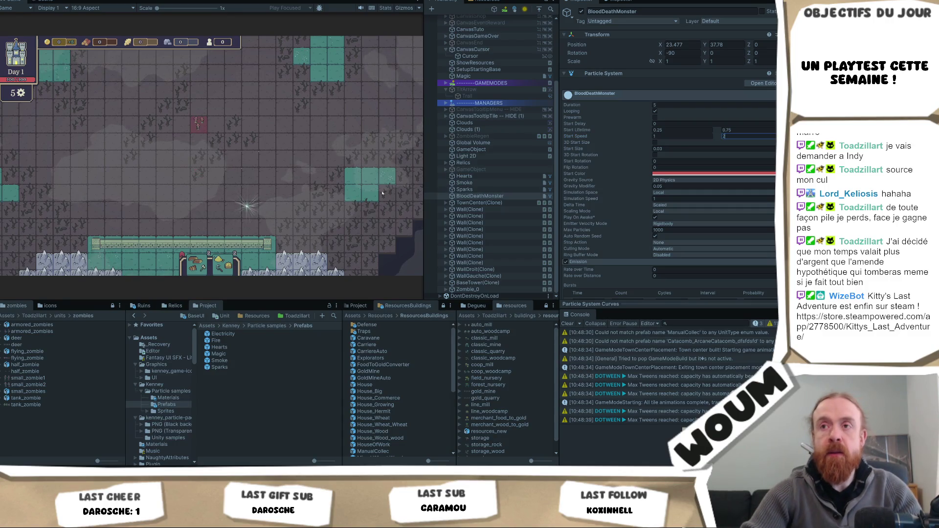
left_click(290, 199)
scroll(290, 198, "up", 3)
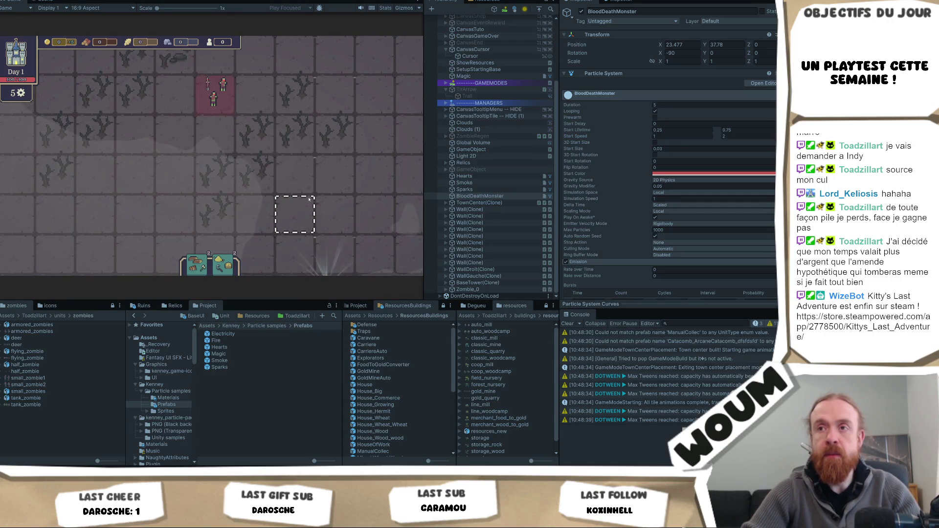